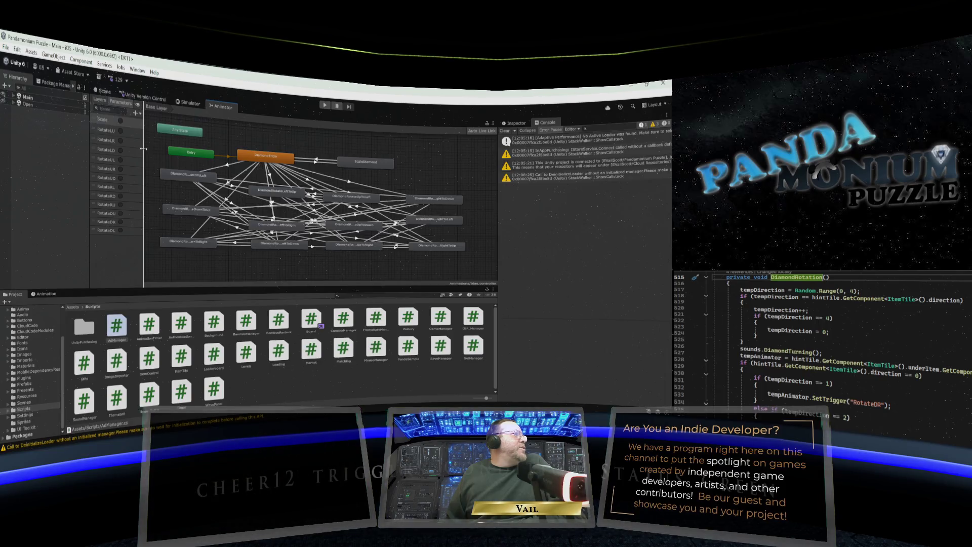
Widen the Animator Parameters list, select RotateLU, then show the Animation timeline and Scene view.
left_click_drag(143, 149, 155, 149)
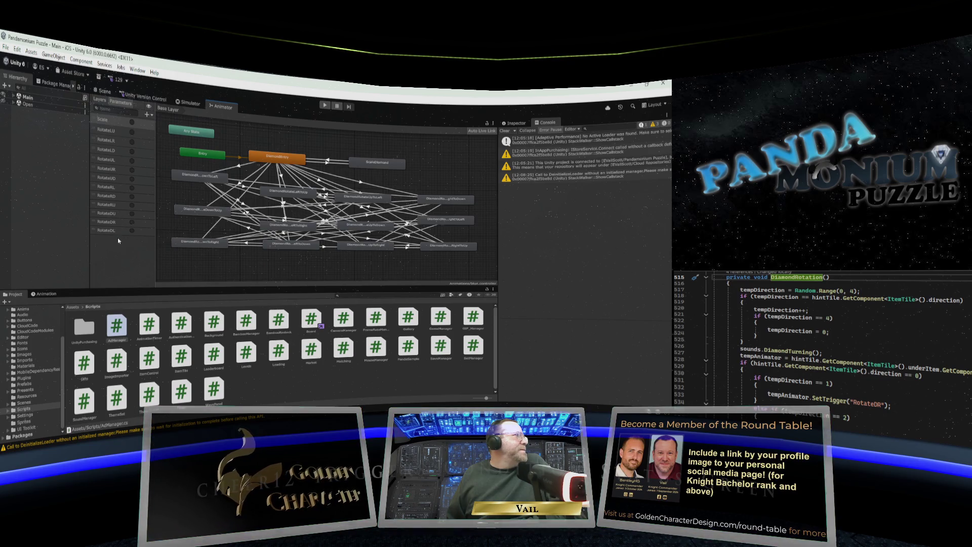
left_click(110, 132)
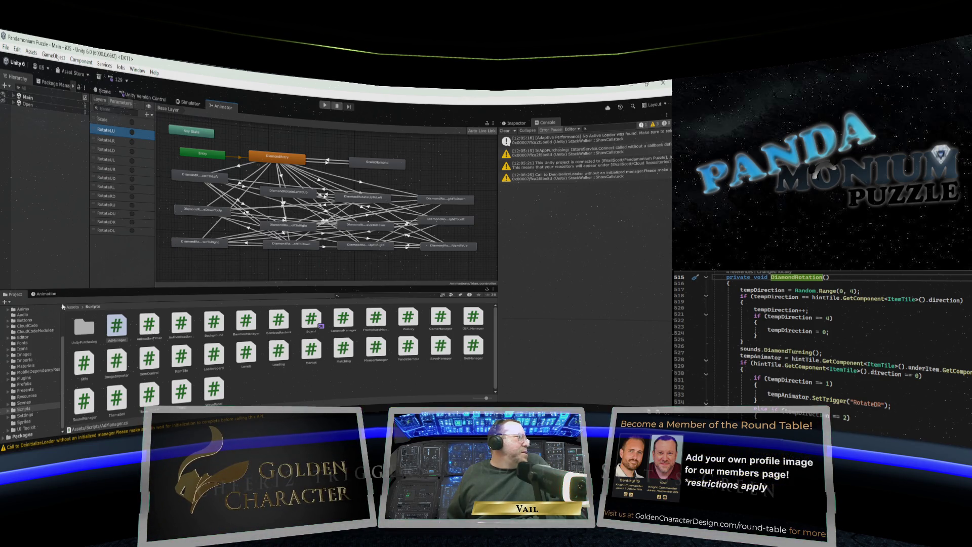
left_click(44, 293)
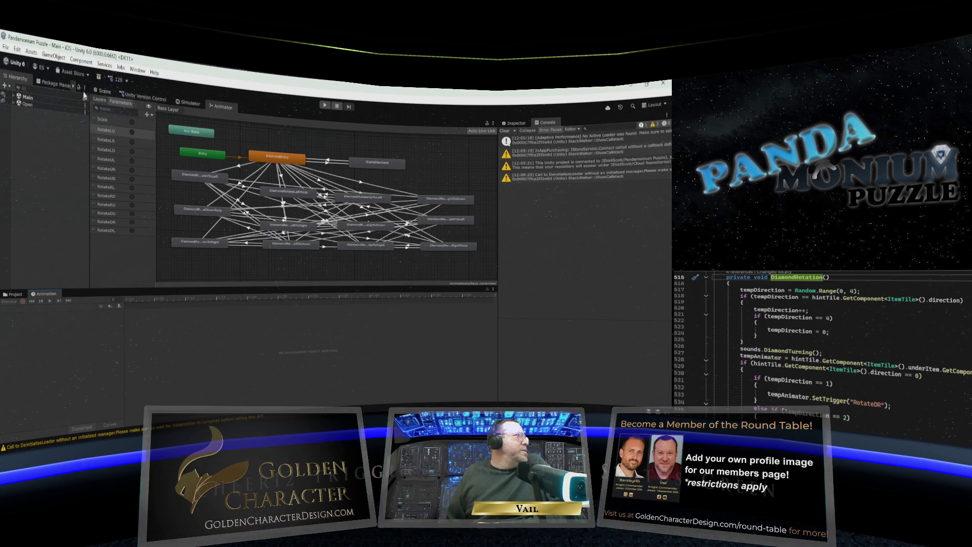
left_click(102, 93)
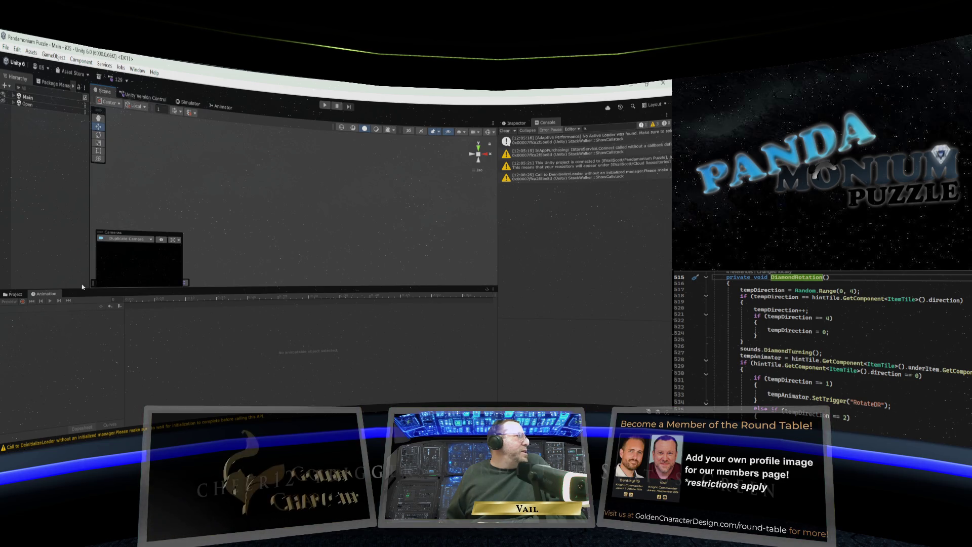
Open the Assets/Prefabs folder in the Project browser and select the Tile prefab.
left_click(14, 294)
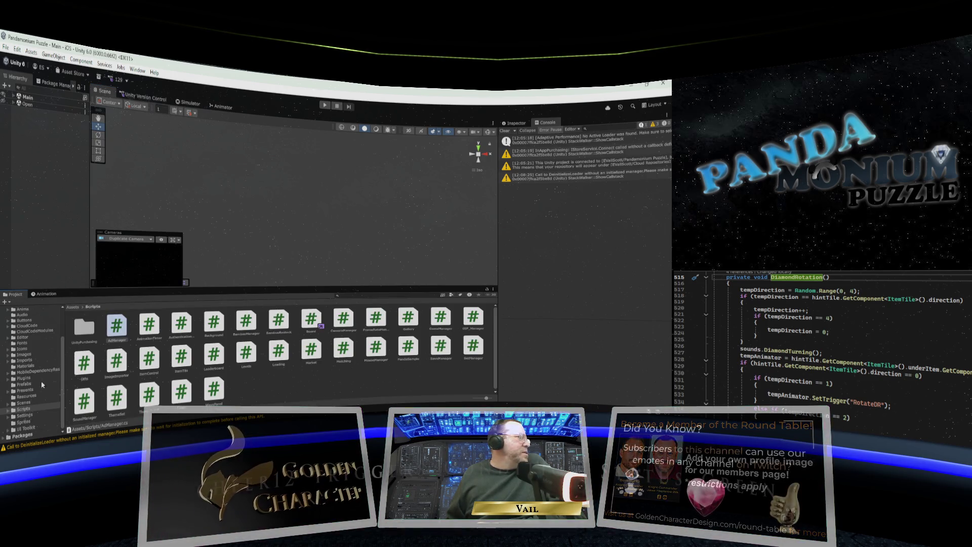
left_click(23, 385)
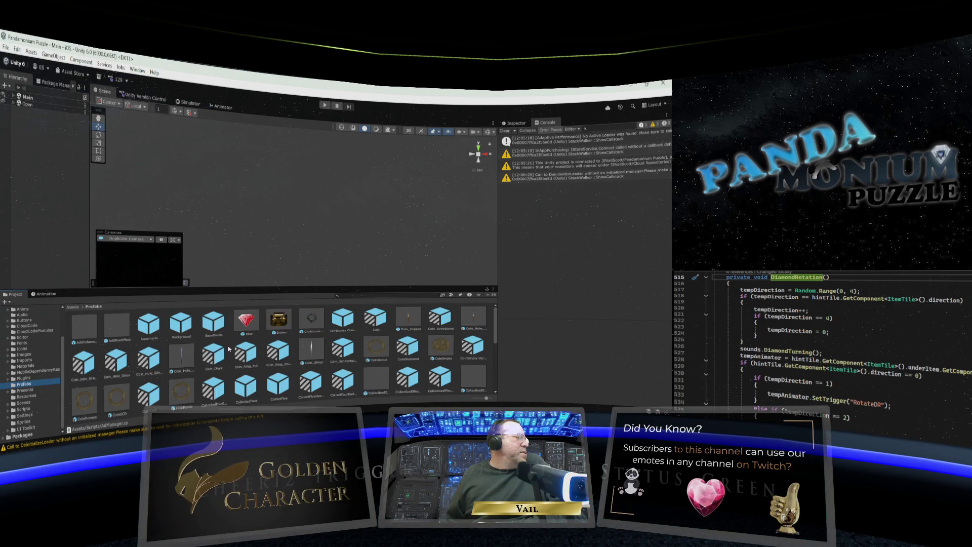
scroll(254, 350, "down", 3)
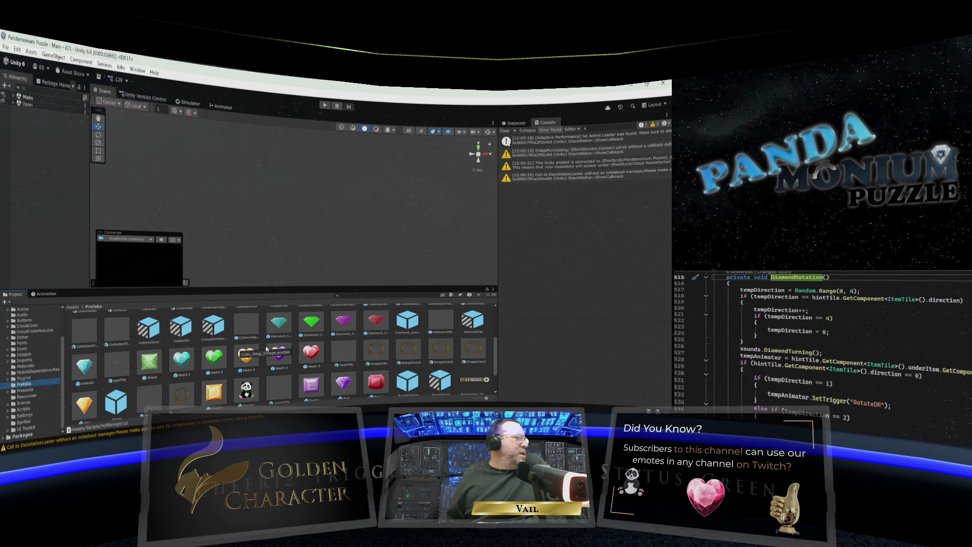
scroll(267, 349, "down", 1)
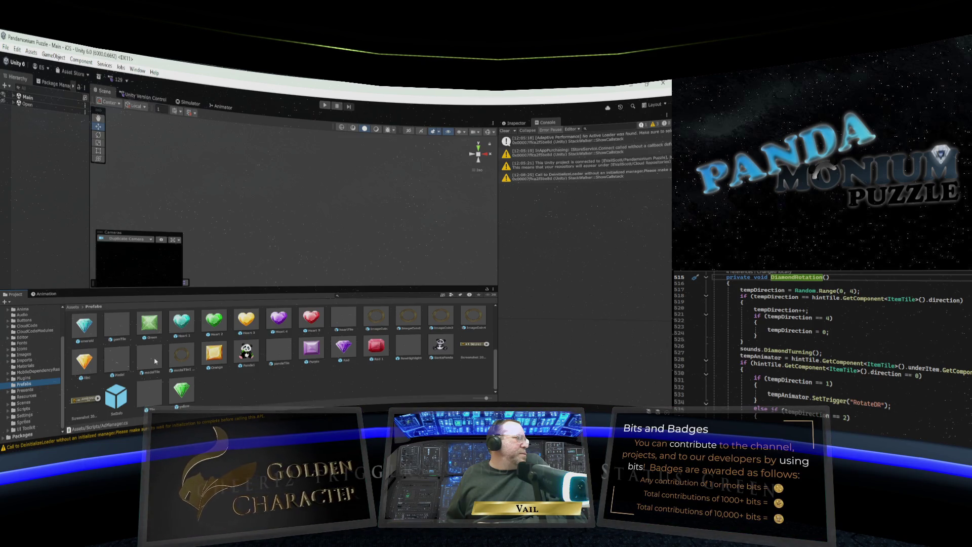
left_click(150, 390)
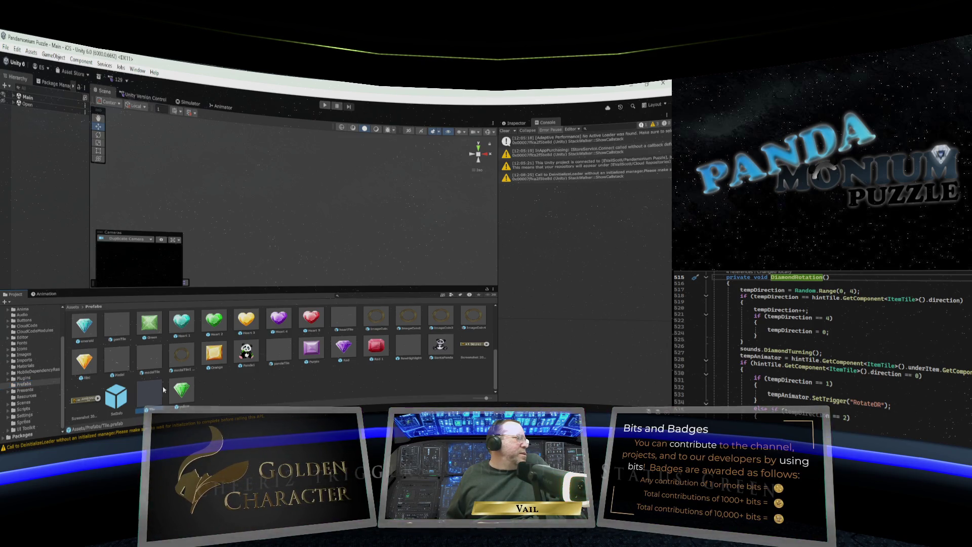
double_click(150, 393)
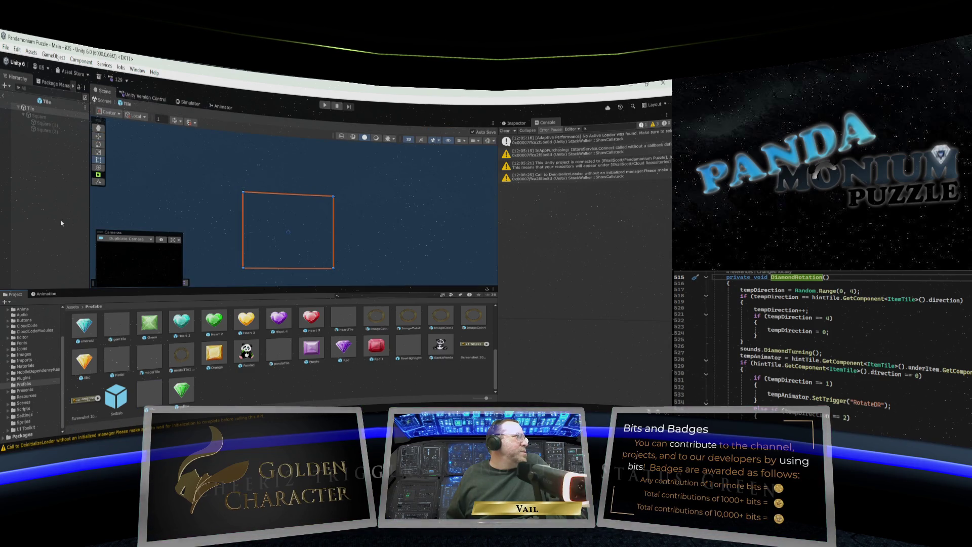
left_click(52, 294)
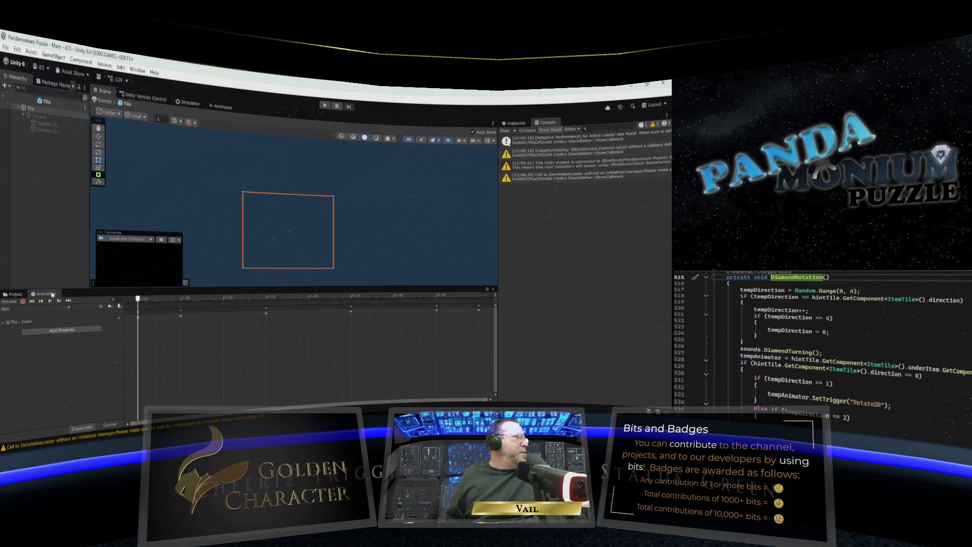
left_click(69, 308)
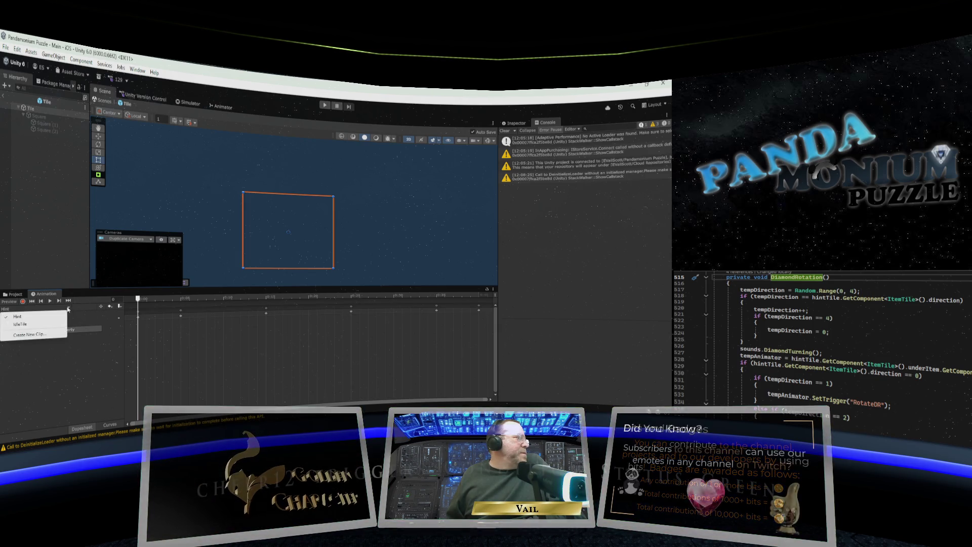
left_click(53, 260)
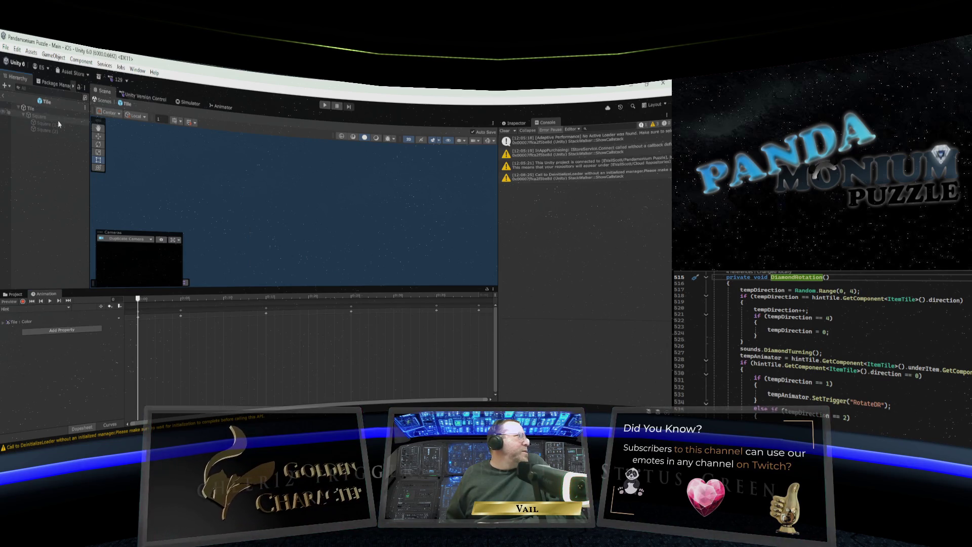
left_click(3, 95)
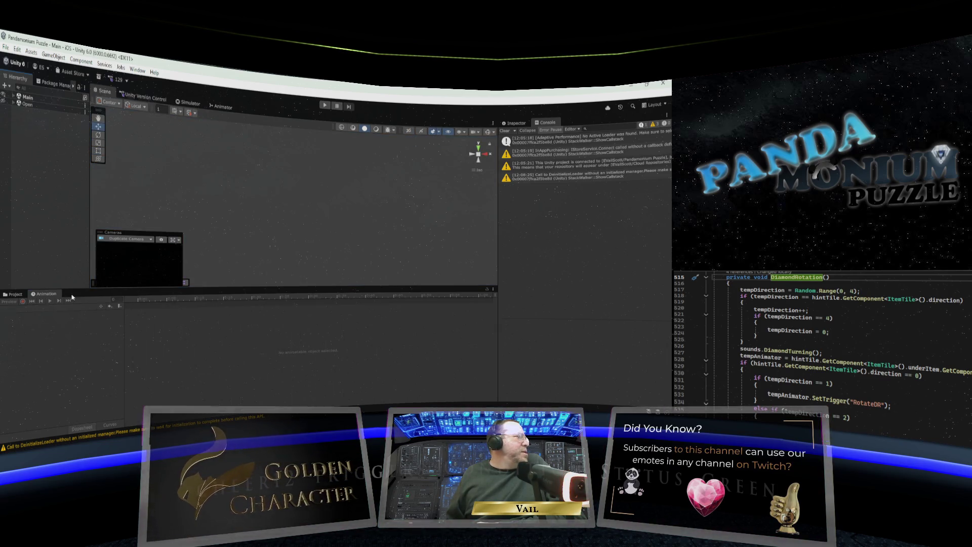
left_click(15, 294)
scroll(234, 339, "up", 5)
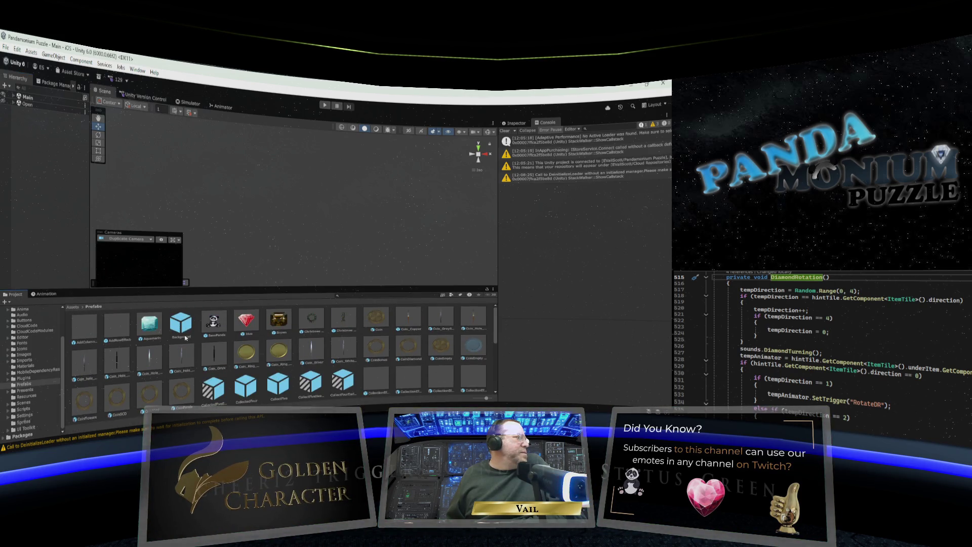
Select Aquamarine, then open the blue gem prefab for editing.
left_click(152, 329)
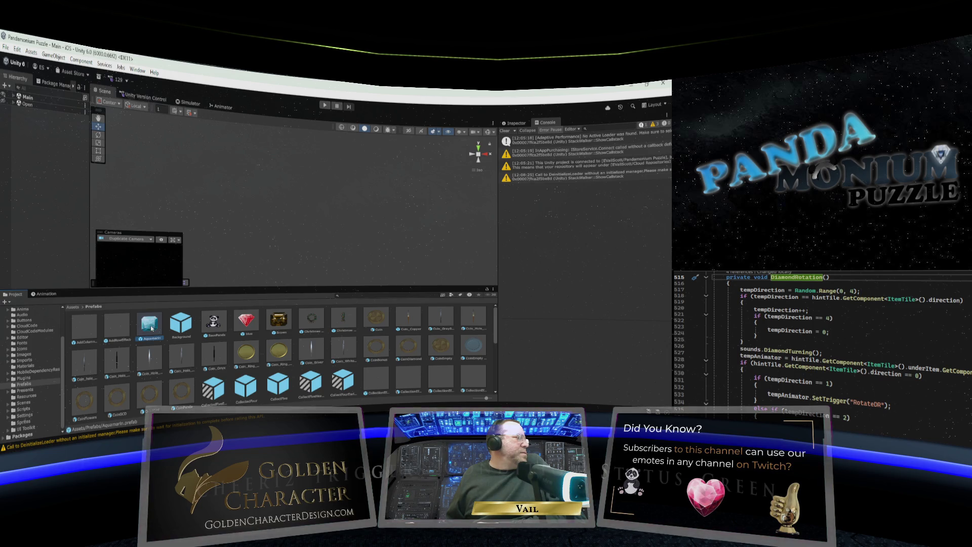
left_click(251, 321)
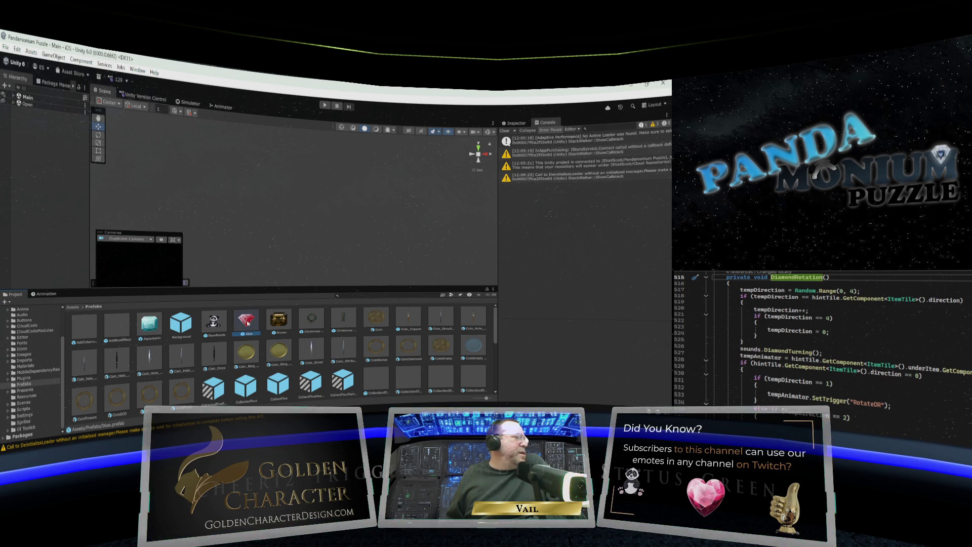
scroll(249, 322, "down", 5)
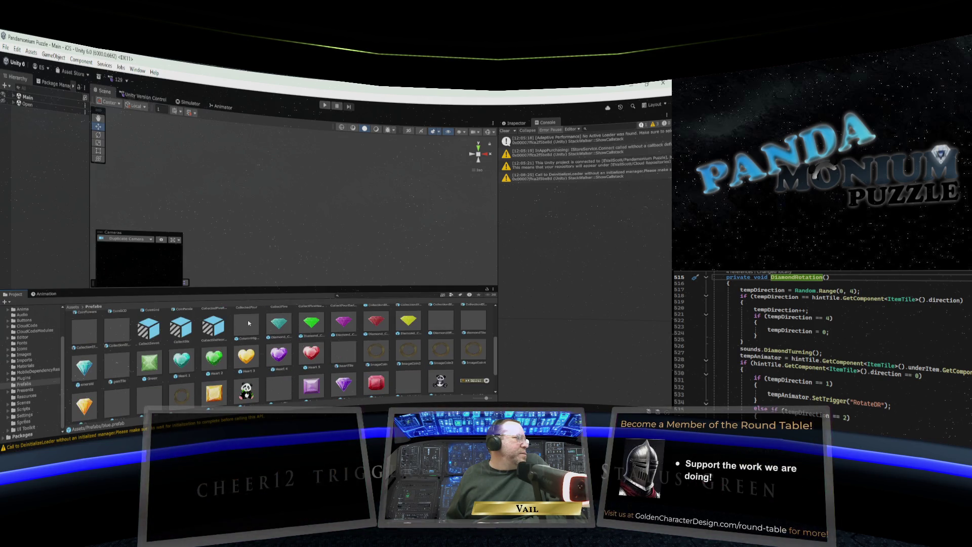
scroll(249, 323, "up", 5)
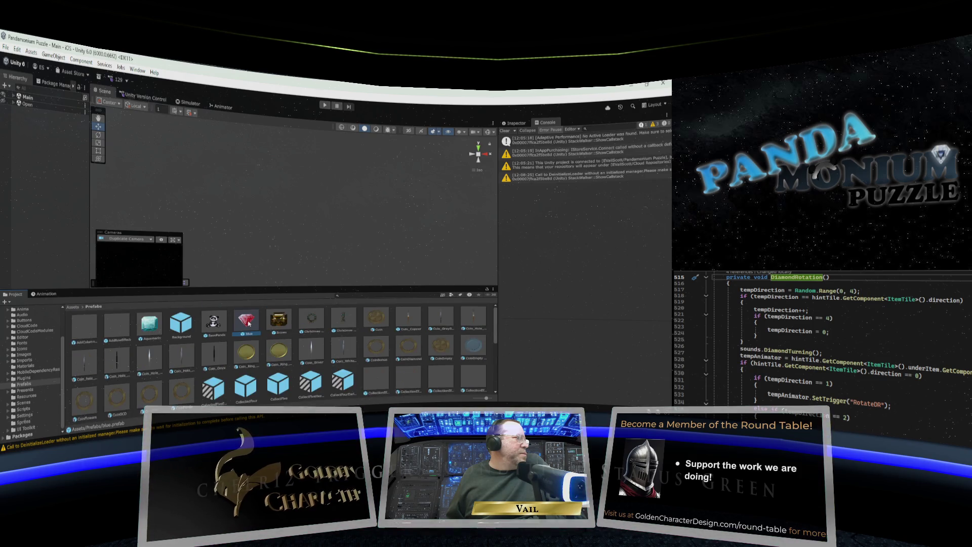
double_click(248, 321)
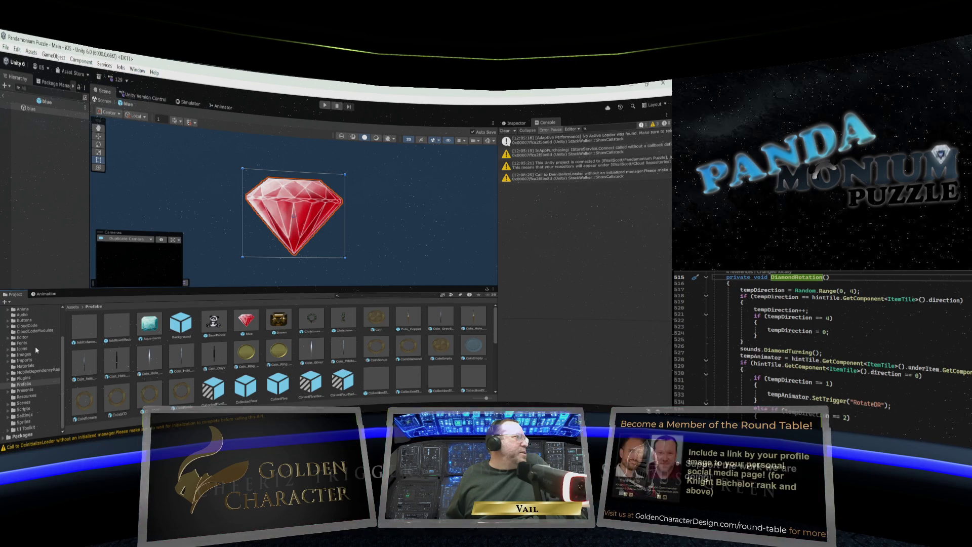
Scrub through the DiamondRotateDownToLeft, DownToRight and DownToUp clips in the Animation window.
left_click(45, 293)
left_click(46, 309)
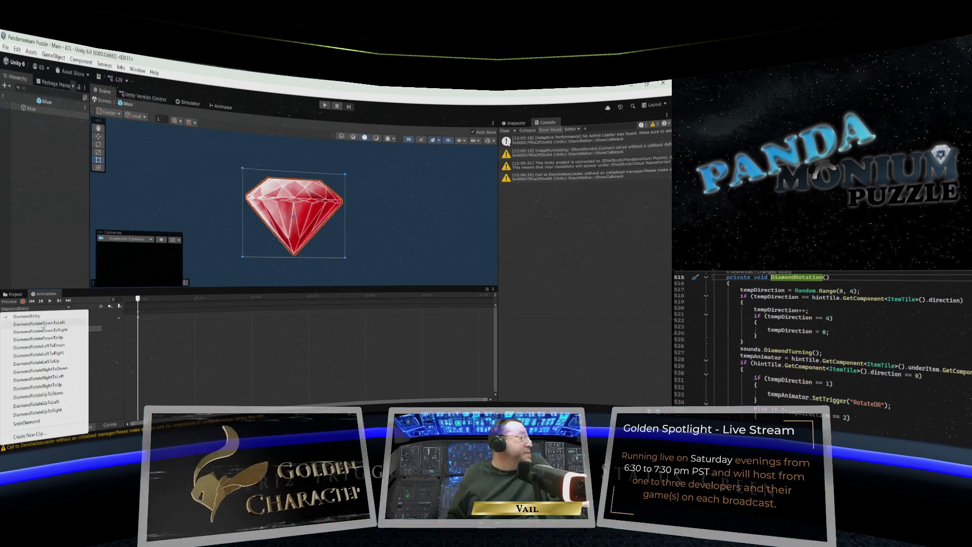
left_click(43, 324)
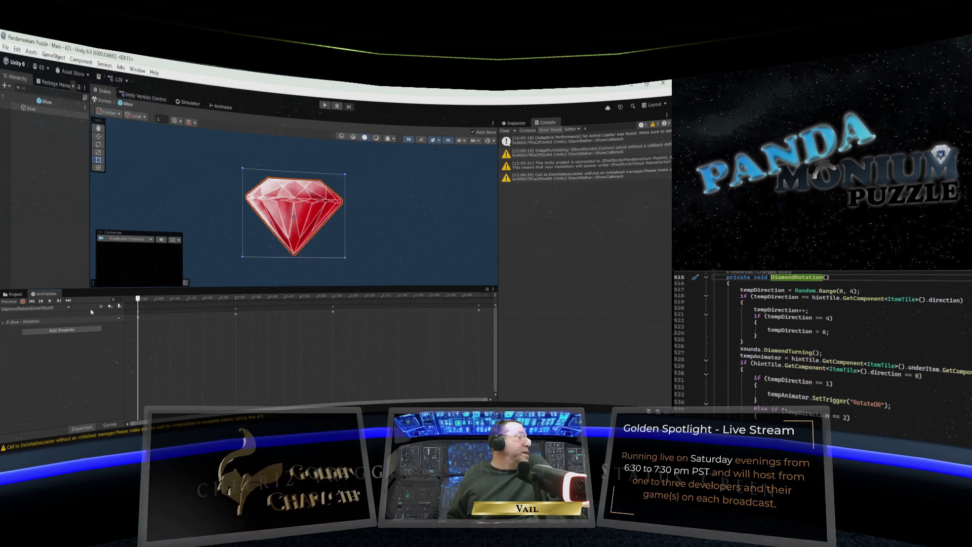
mouse_move(139, 301)
left_mouse_down()
mouse_move(161, 301)
mouse_move(120, 301)
mouse_move(486, 295)
mouse_move(225, 309)
mouse_move(141, 302)
mouse_move(476, 307)
left_mouse_up()
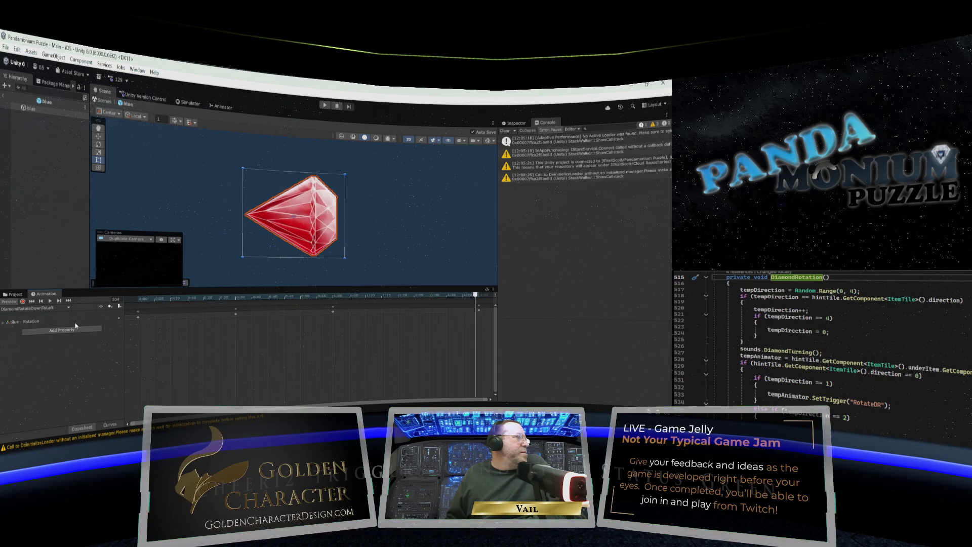
left_click(61, 308)
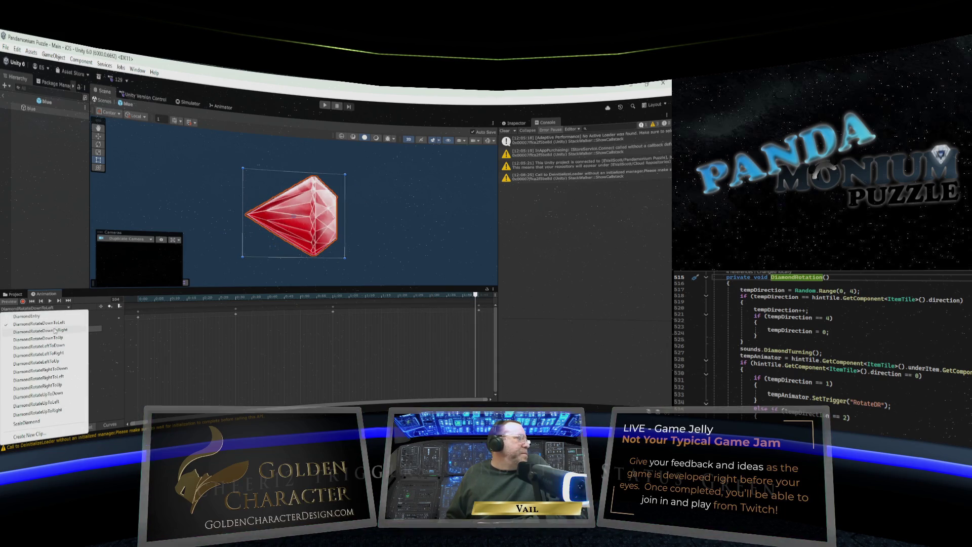
left_click(56, 331)
mouse_move(138, 300)
left_mouse_down()
mouse_move(479, 297)
mouse_move(138, 301)
left_mouse_up()
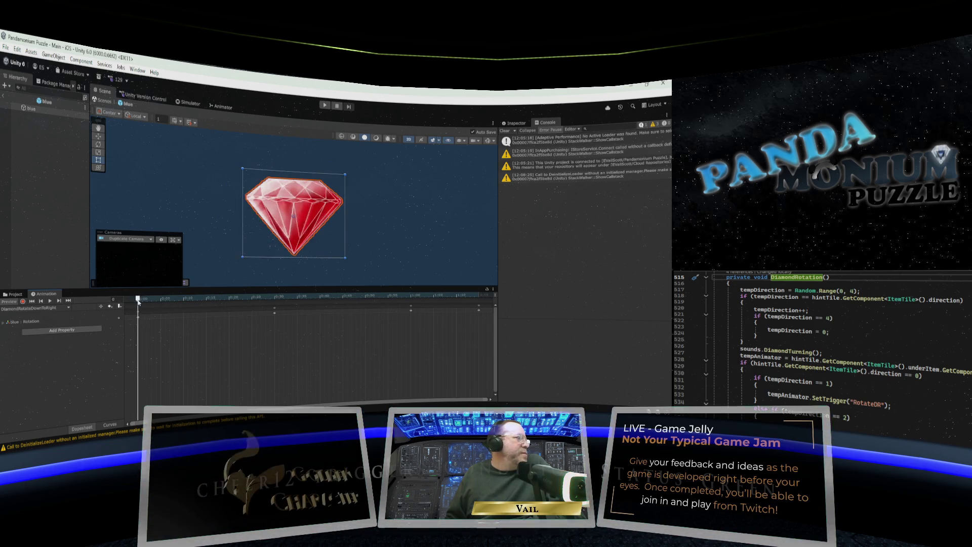
left_click(49, 308)
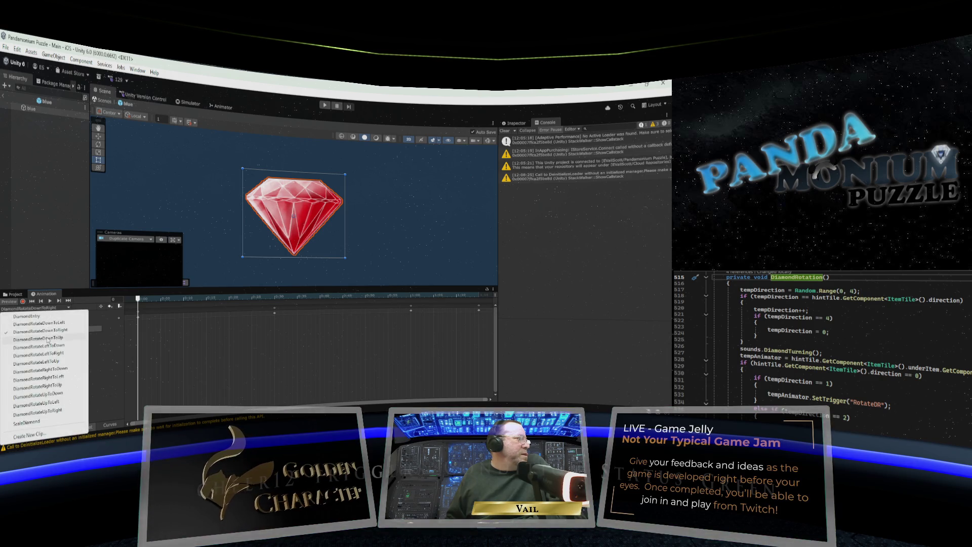
left_click(49, 341)
left_click_drag(137, 300, 481, 301)
Scrub through the DiamondRotateLeftToDown, LeftToRight and LeftToUp clips.
left_click(71, 308)
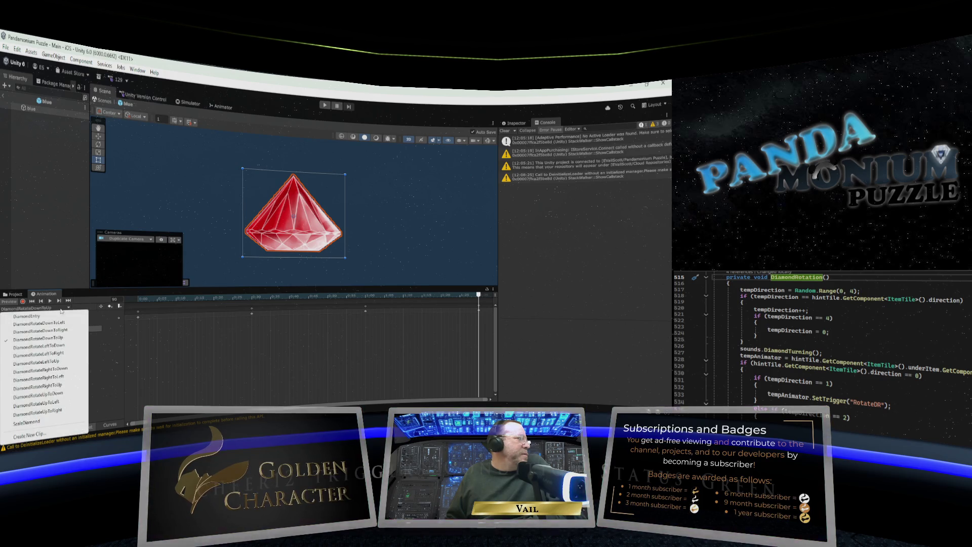
left_click(49, 346)
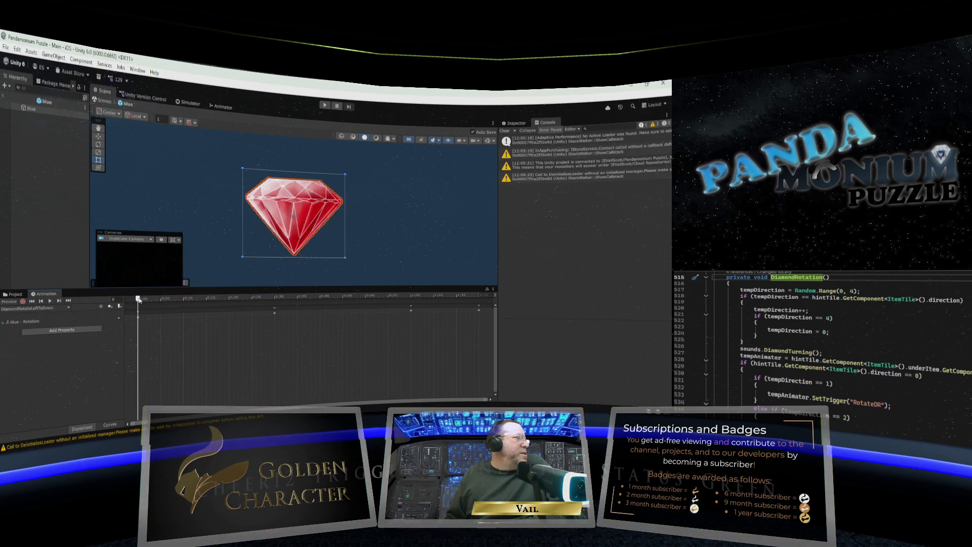
mouse_move(138, 300)
left_mouse_down()
mouse_move(469, 297)
mouse_move(125, 302)
left_mouse_up()
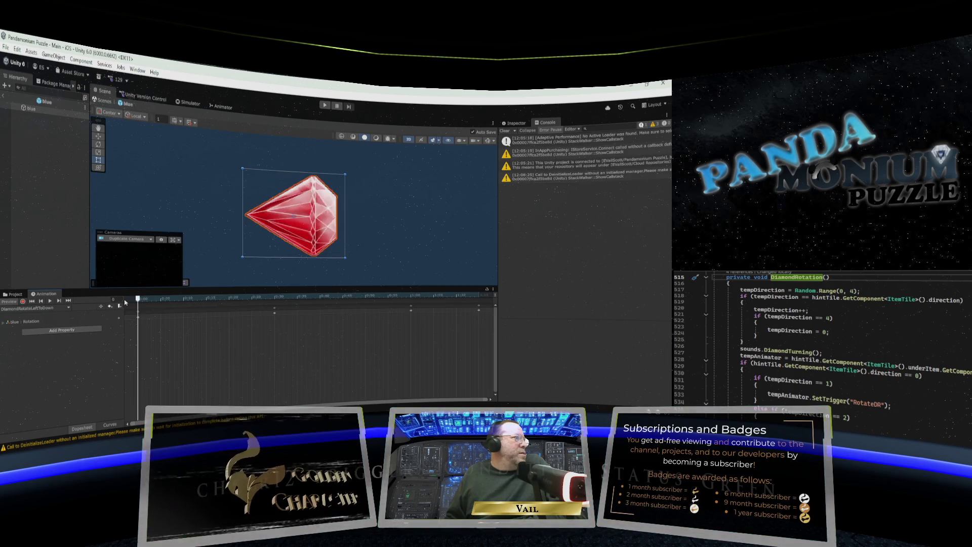
left_click(38, 307)
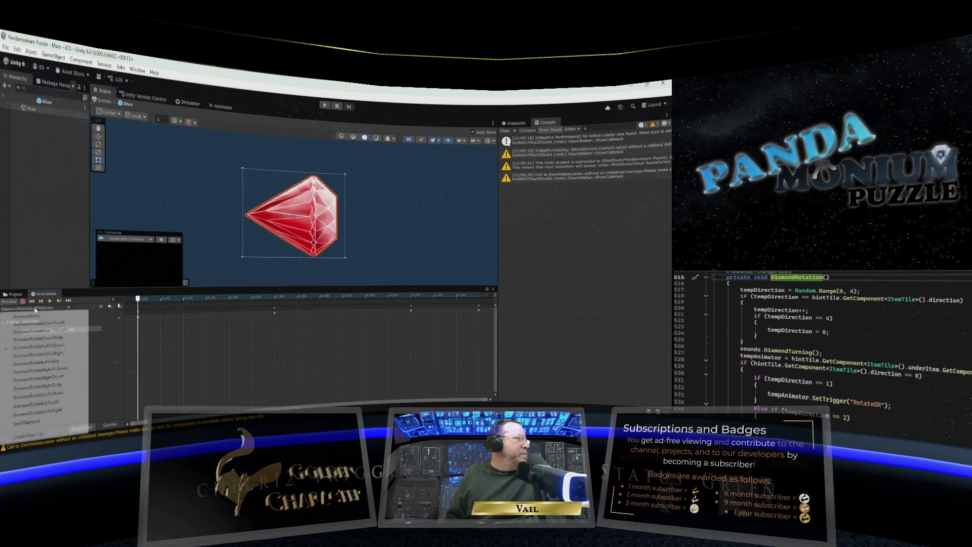
left_click(30, 354)
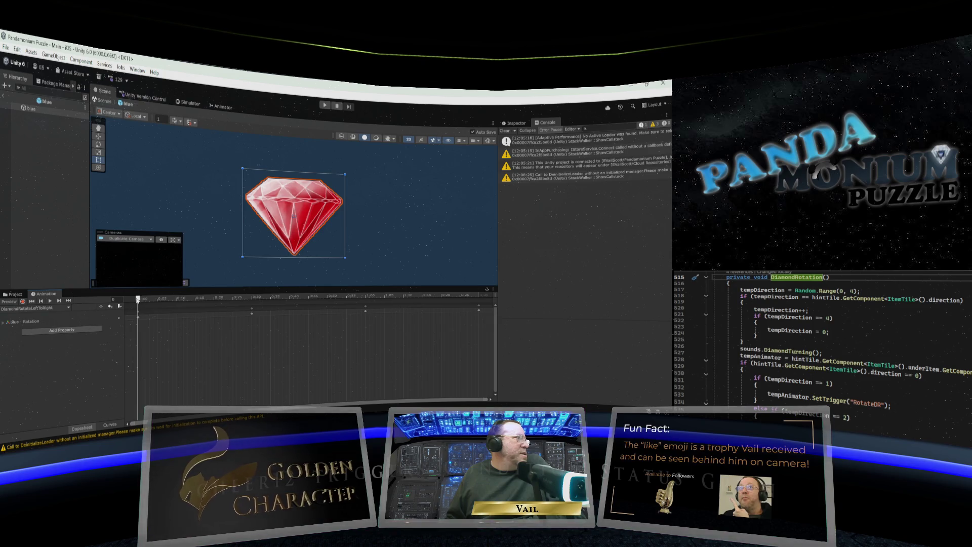
mouse_move(139, 300)
left_mouse_down()
mouse_move(479, 295)
mouse_move(71, 301)
left_mouse_up()
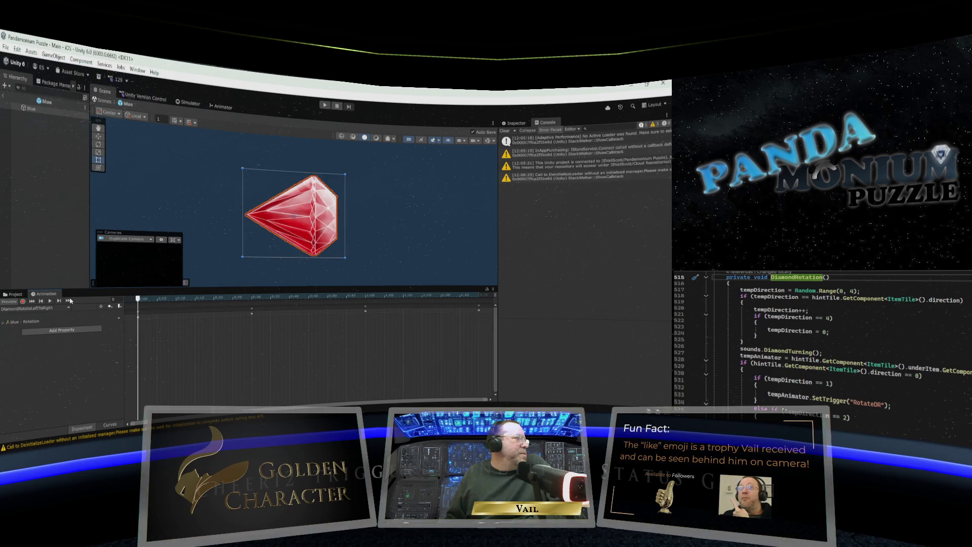
left_click(40, 308)
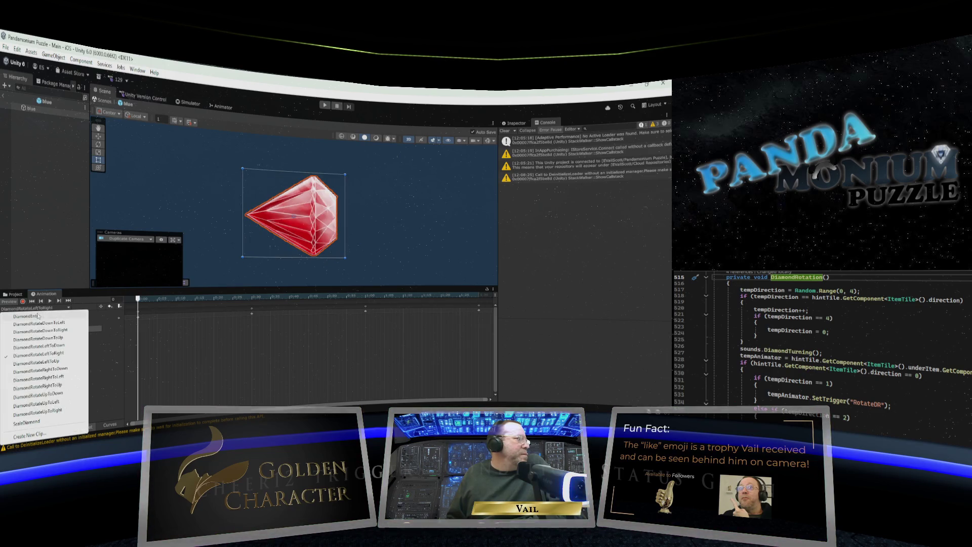
left_click(36, 362)
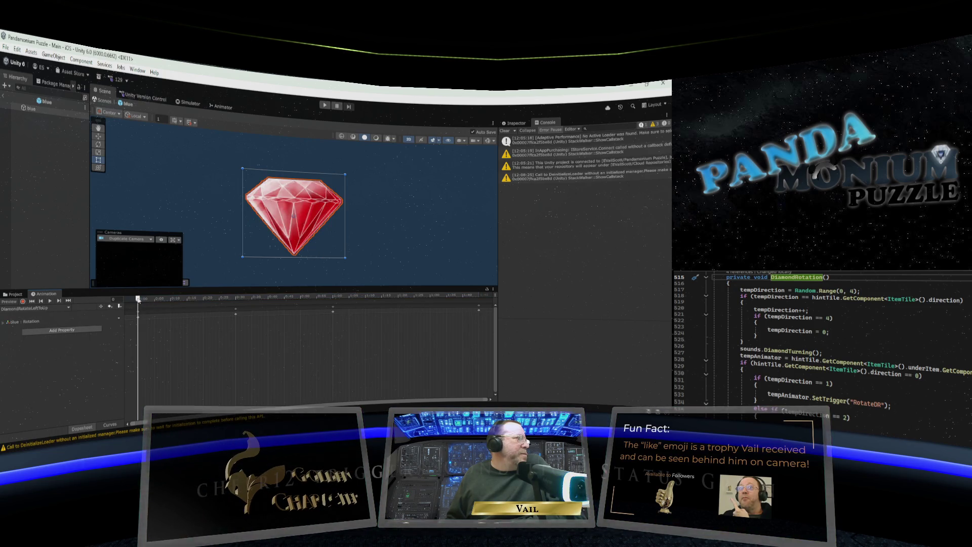
mouse_move(138, 300)
left_mouse_down()
mouse_move(486, 294)
mouse_move(123, 329)
left_mouse_up()
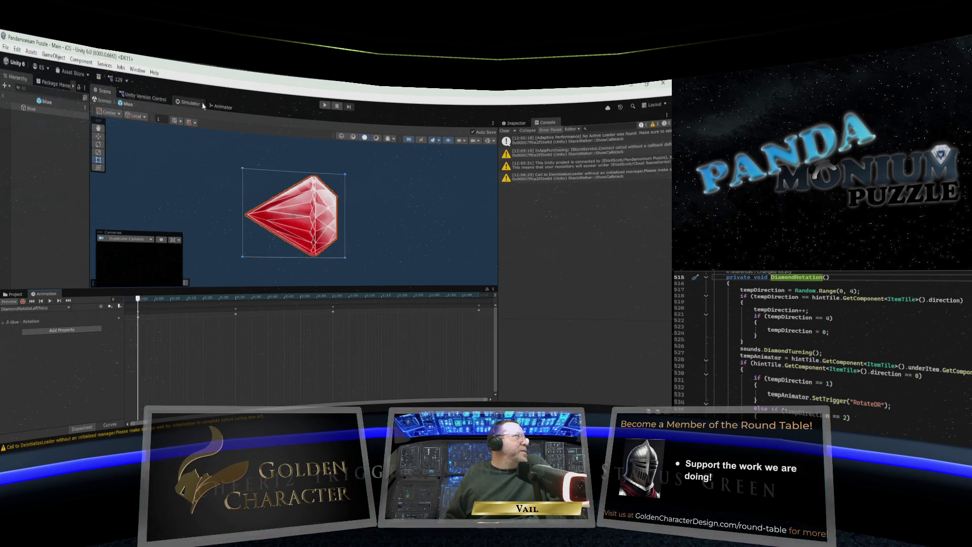
Show the Animator graph, shift DiamondRotateDownToLeft slightly left and select its incoming transition.
left_click(222, 107)
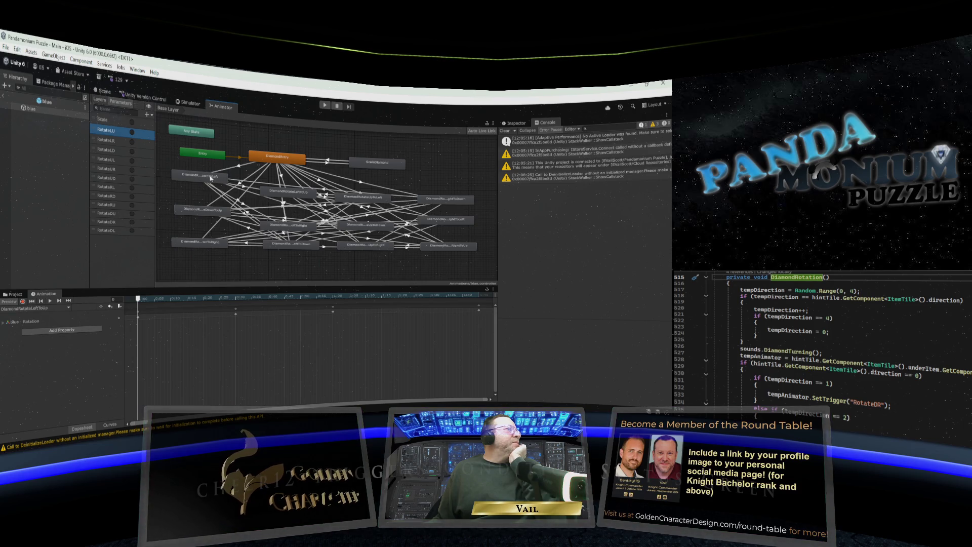
left_click_drag(210, 178, 199, 177)
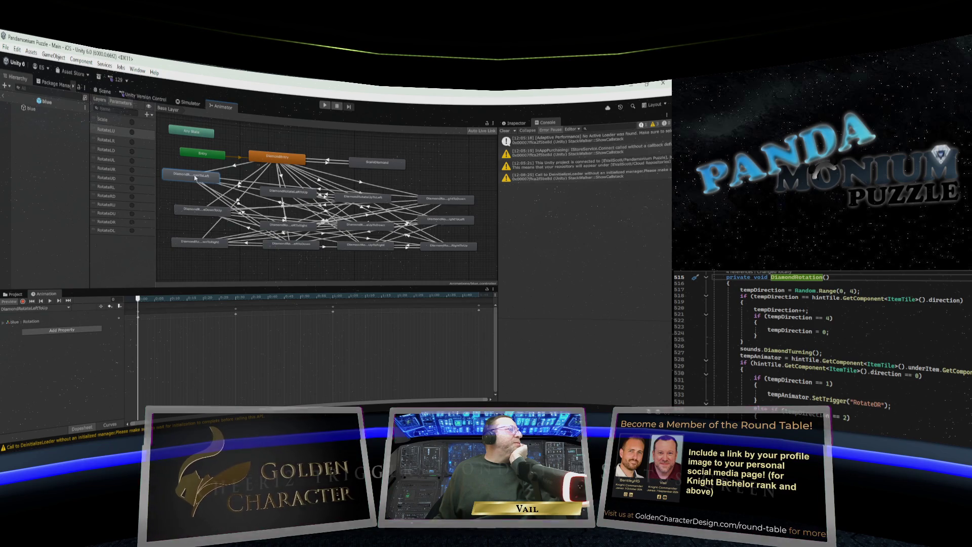
left_click_drag(196, 177, 199, 177)
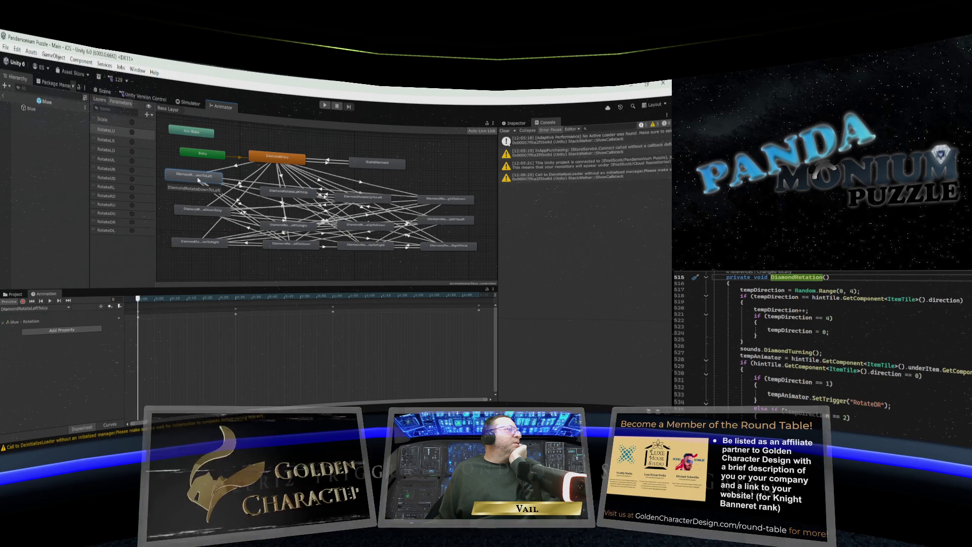
left_click(239, 168)
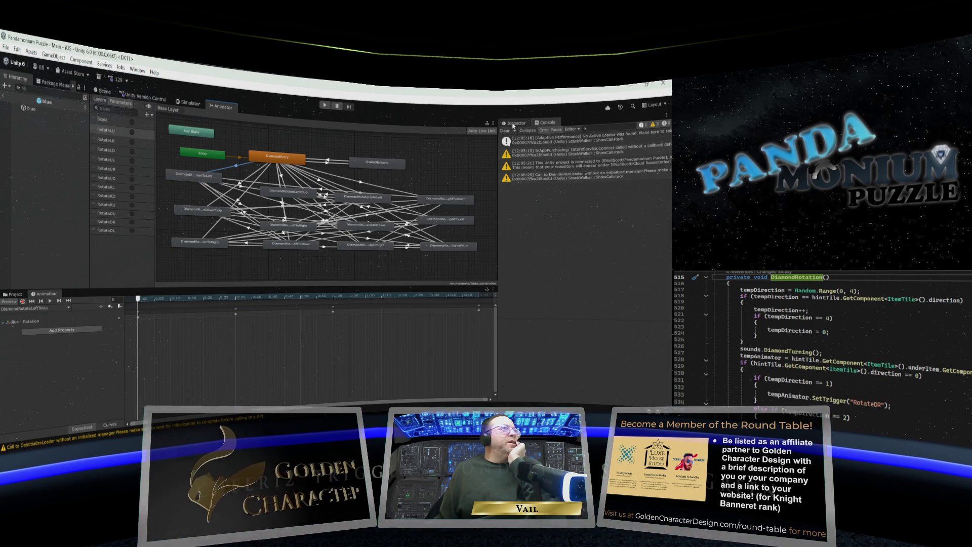
Inspect the Entry-to-DiamondRotateDownToLeft transition (RotateDL), then move that state up beside Entry.
left_click(516, 123)
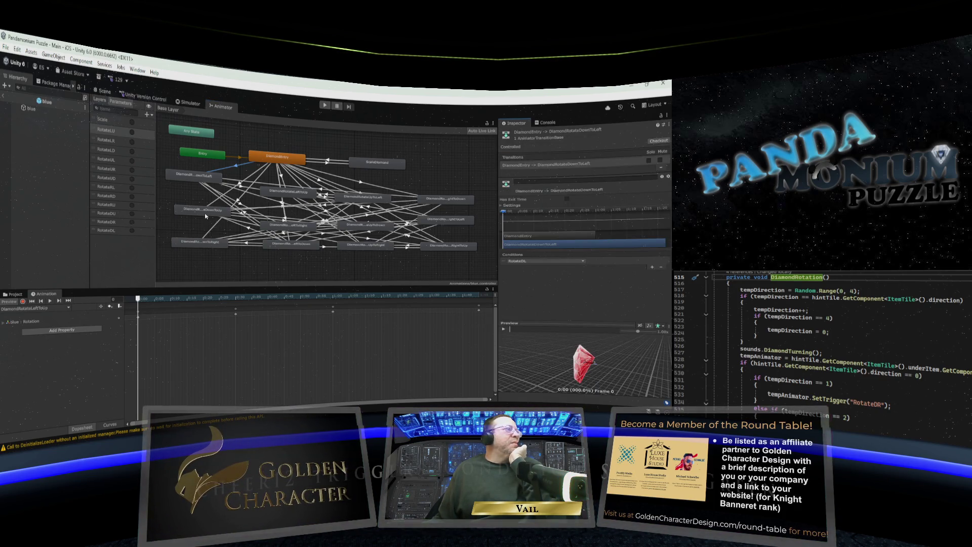
left_click(199, 177)
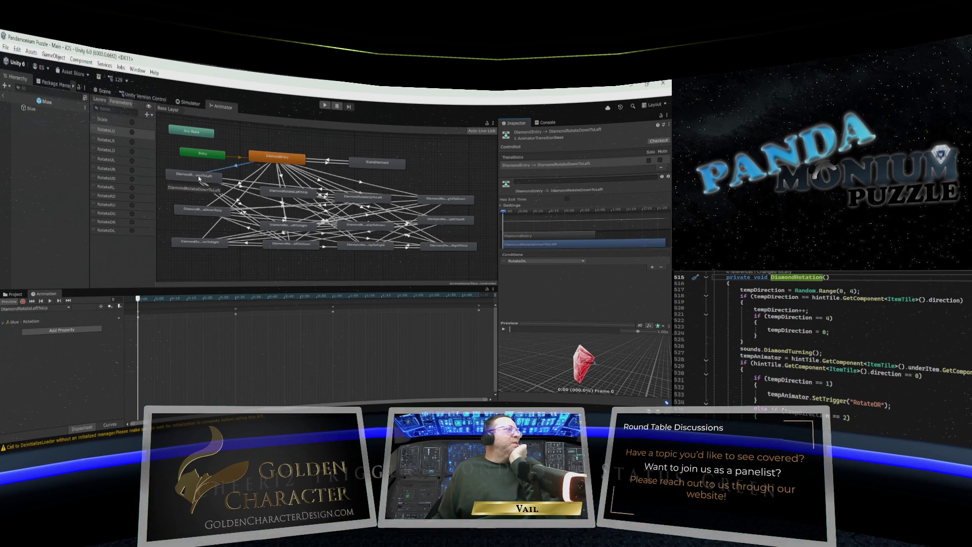
left_click(235, 167)
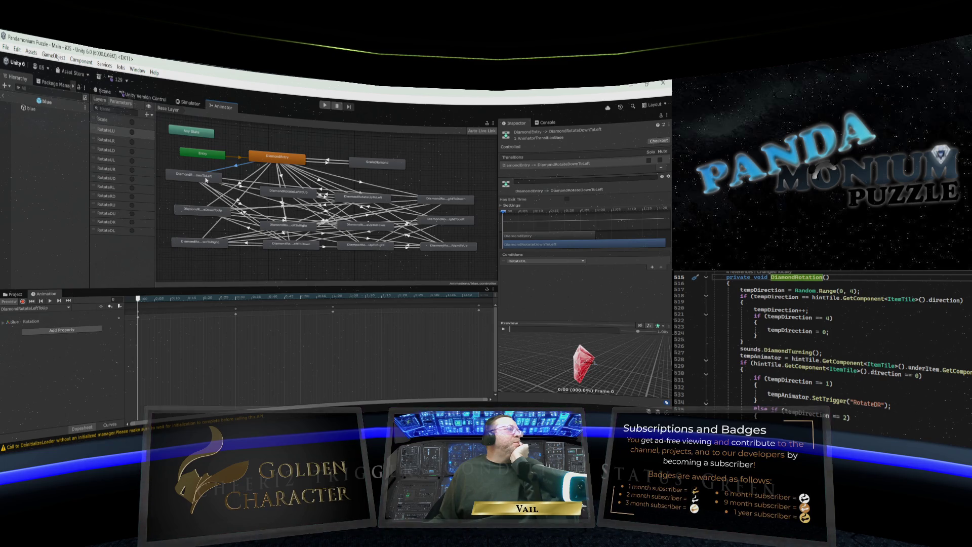
mouse_move(206, 178)
left_mouse_down()
mouse_move(205, 164)
mouse_move(214, 181)
left_mouse_up()
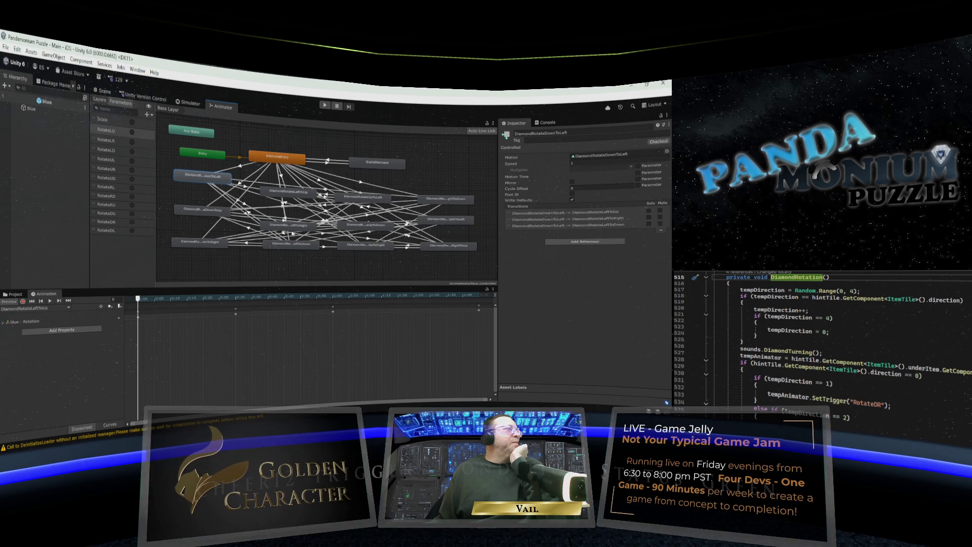
Reposition the DownToRight, UpToLeft and DownToLeft states, checking their connecting transitions.
mouse_move(220, 247)
left_mouse_down()
mouse_move(211, 262)
mouse_move(215, 248)
left_mouse_up()
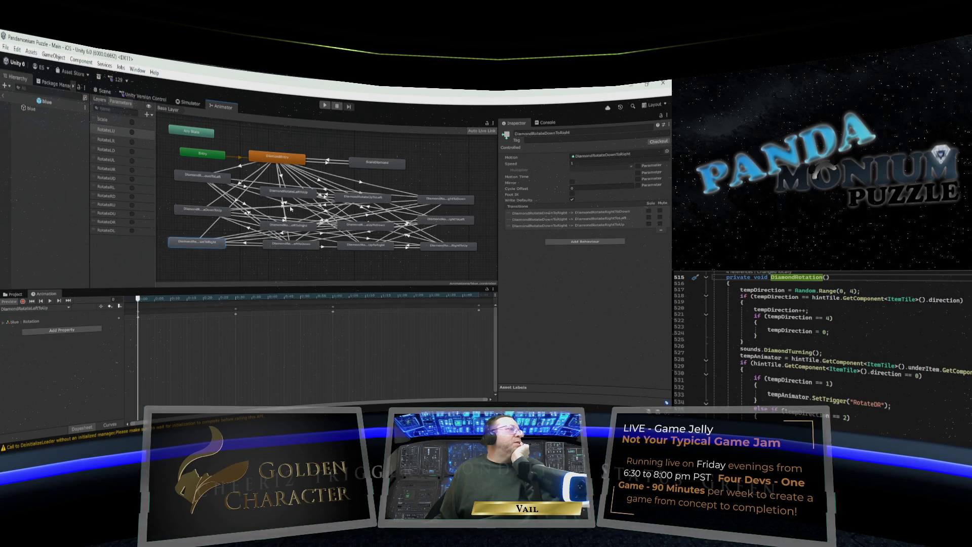
mouse_move(373, 200)
left_mouse_down()
mouse_move(424, 179)
mouse_move(385, 205)
mouse_move(383, 186)
mouse_move(461, 166)
mouse_move(378, 195)
left_mouse_up()
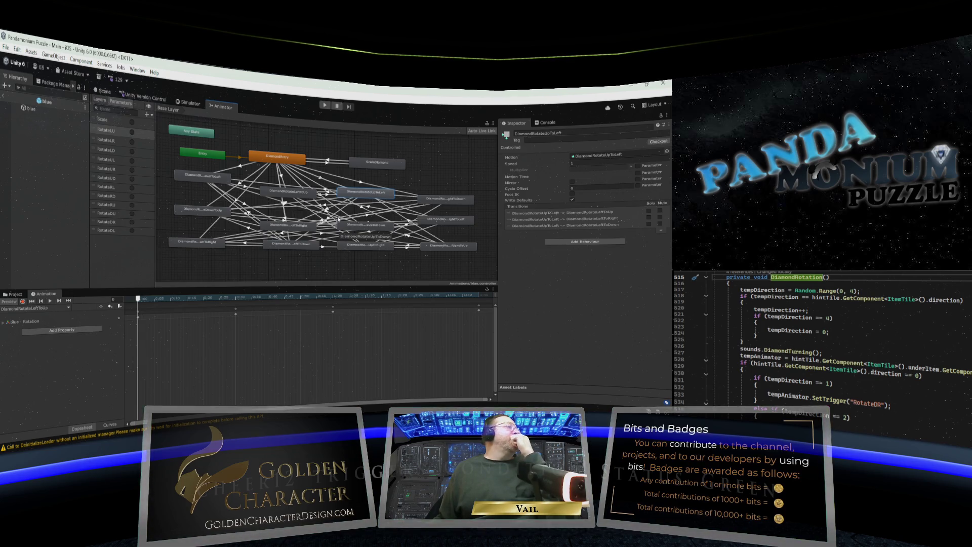
left_click(205, 177)
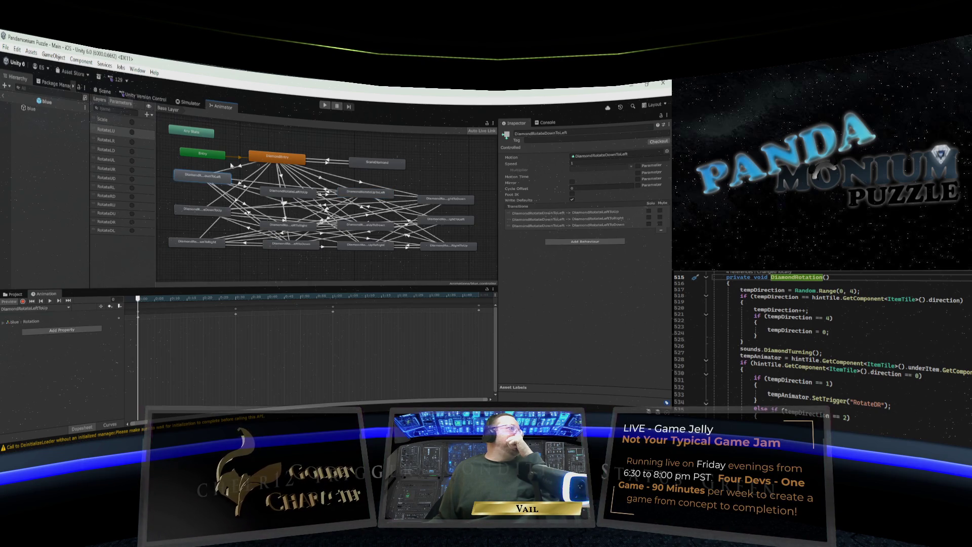
left_click(241, 168)
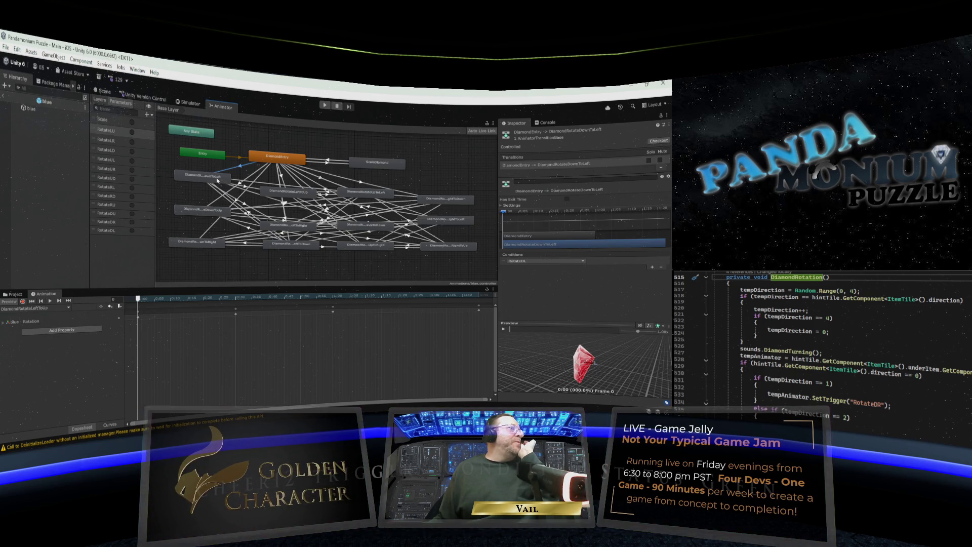
left_click_drag(219, 180, 216, 174)
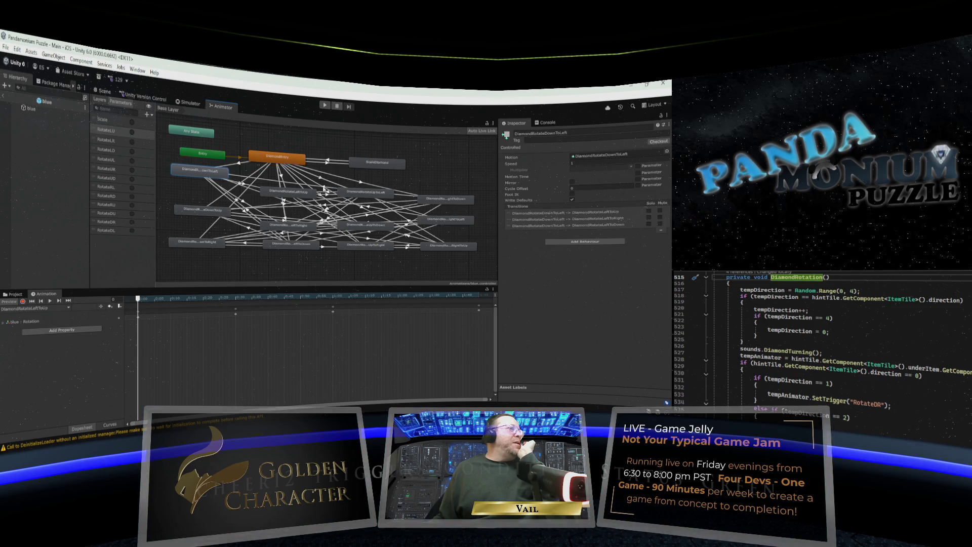
left_click(324, 189)
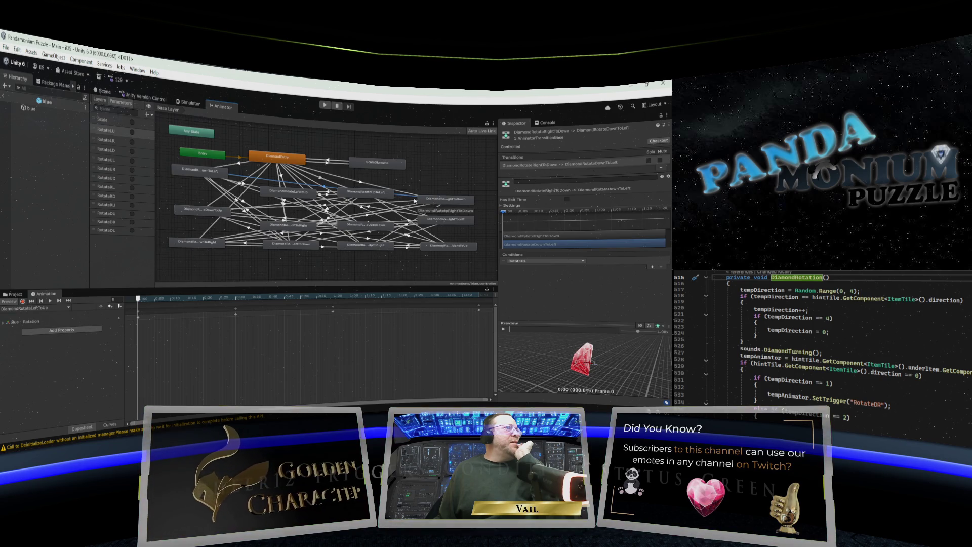
left_click_drag(357, 194, 362, 203)
left_click(324, 187)
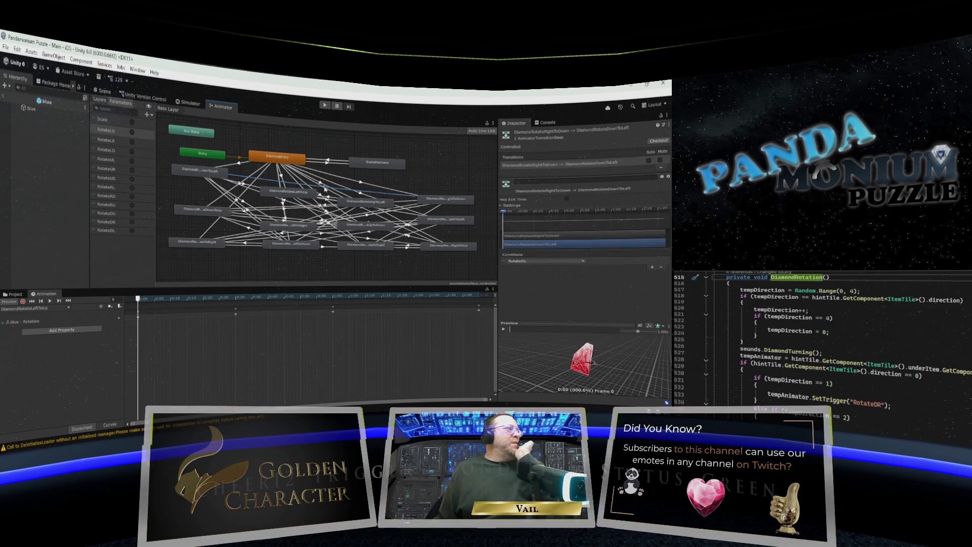
left_click(200, 172)
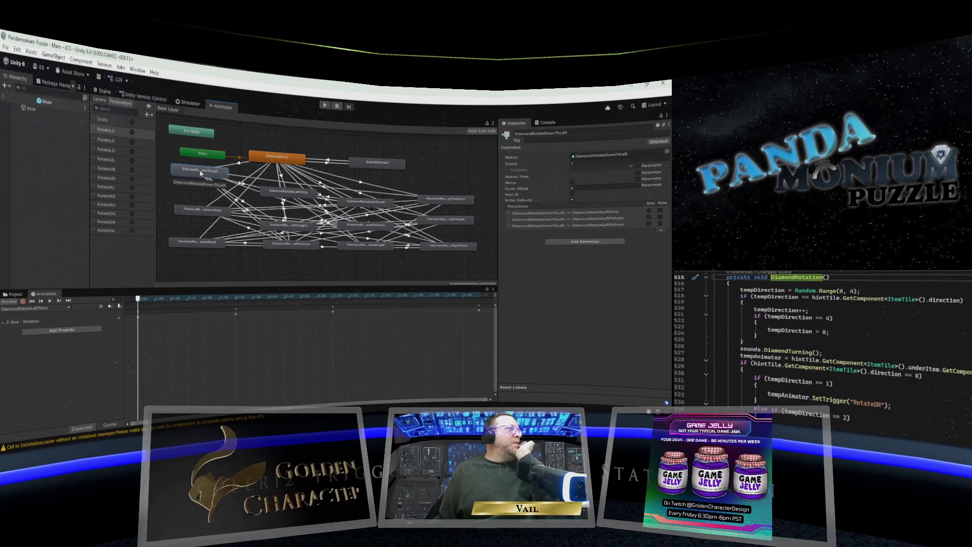
left_click_drag(201, 174, 202, 179)
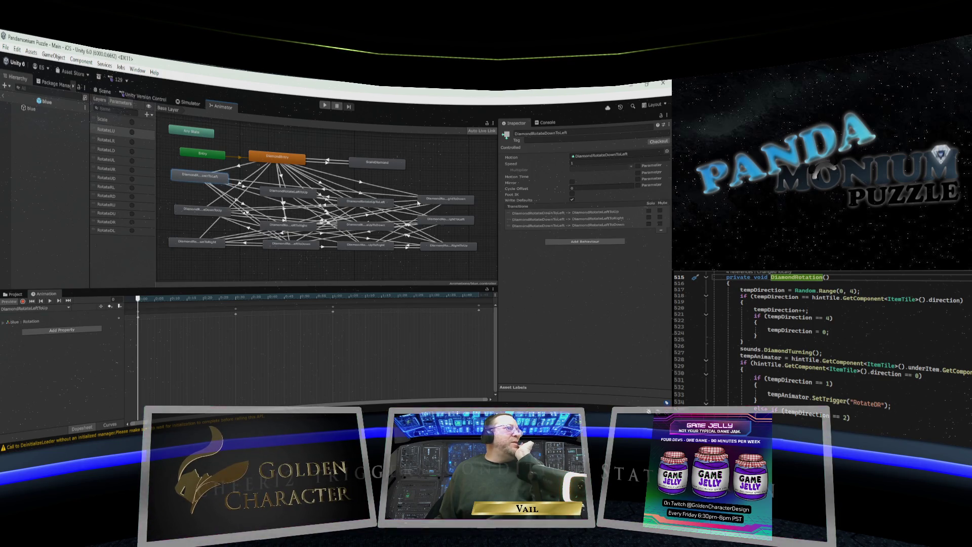
Fine-tune DiamondRotateDownToLeft's height and settle DiamondRotateLeftToDown into the lower row.
left_click(431, 202)
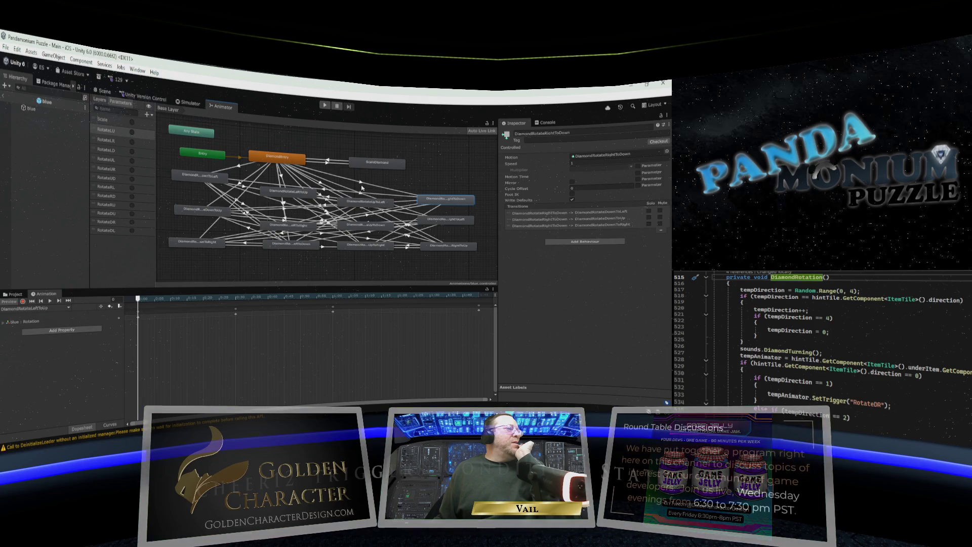
left_click(325, 191)
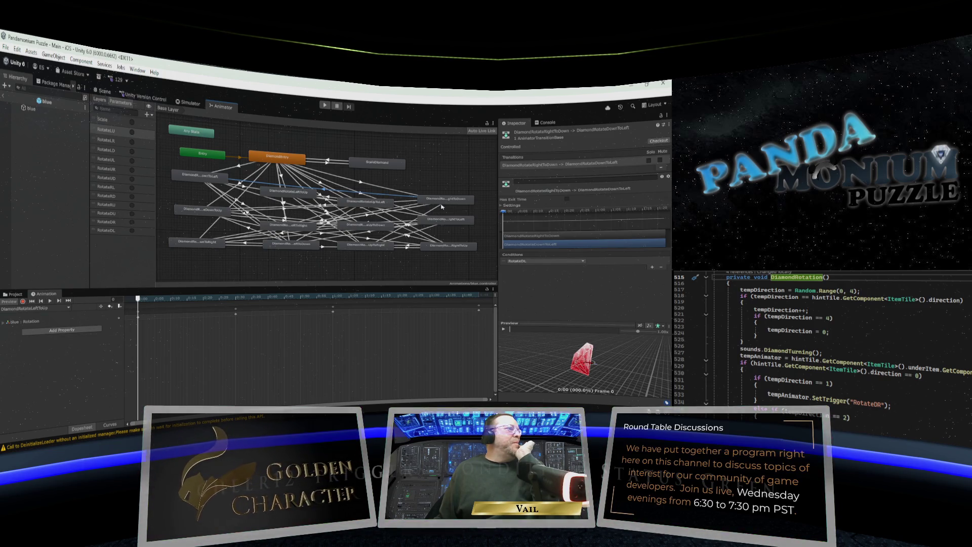
left_click_drag(212, 180, 211, 187)
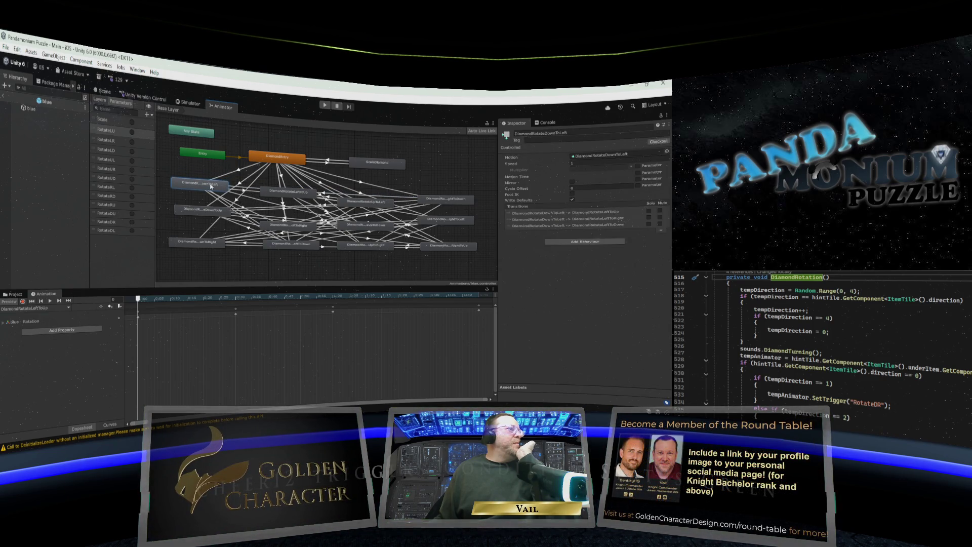
left_click(284, 208)
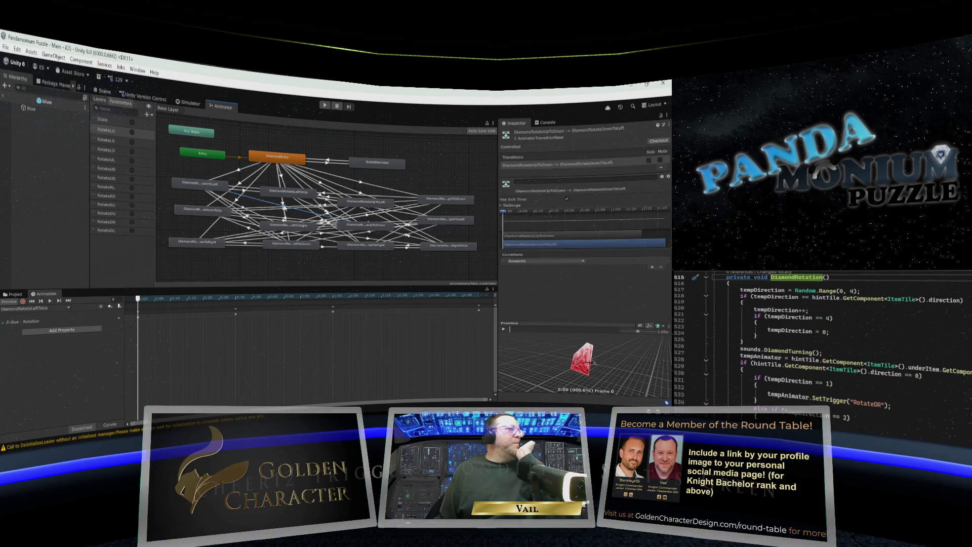
left_click(208, 186)
left_click_drag(208, 186, 210, 178)
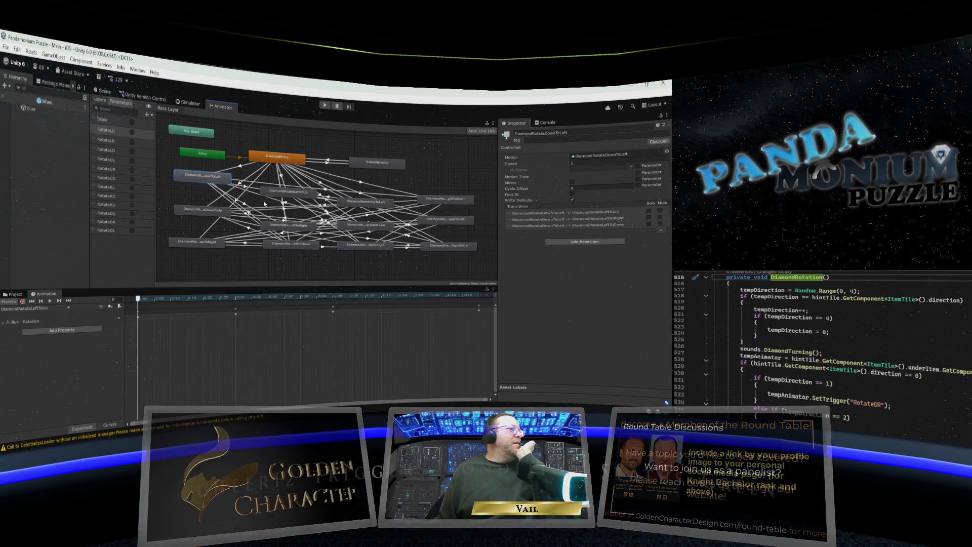
left_click_drag(292, 247, 292, 263)
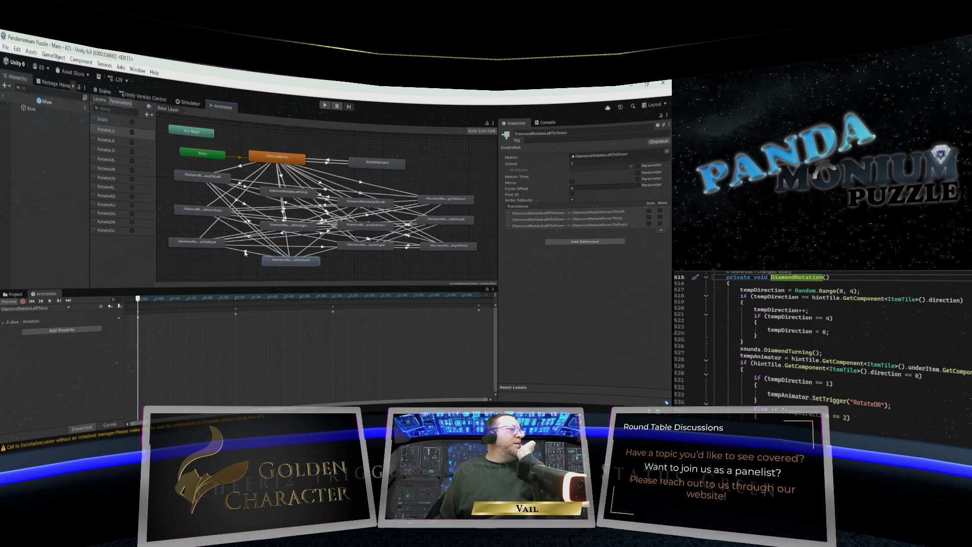
left_click(207, 246)
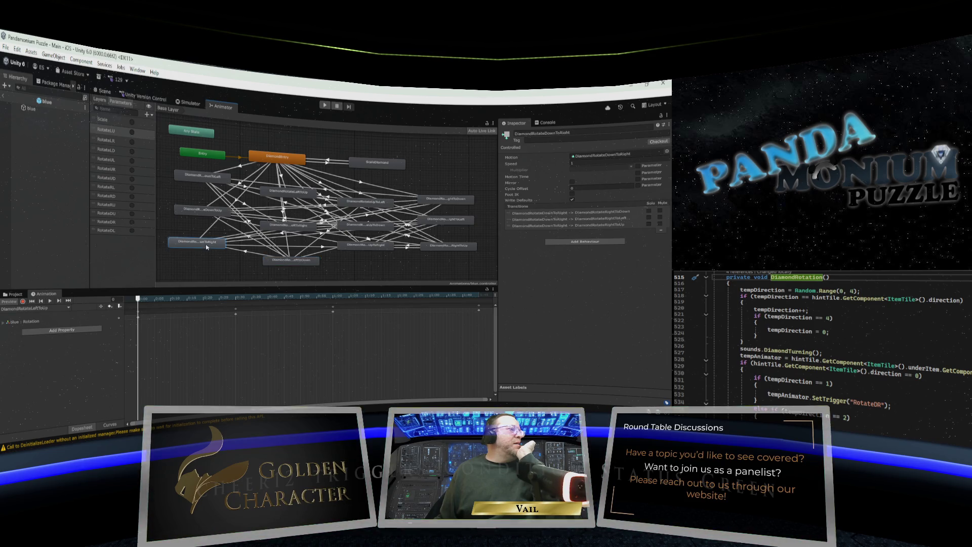
left_click(245, 252)
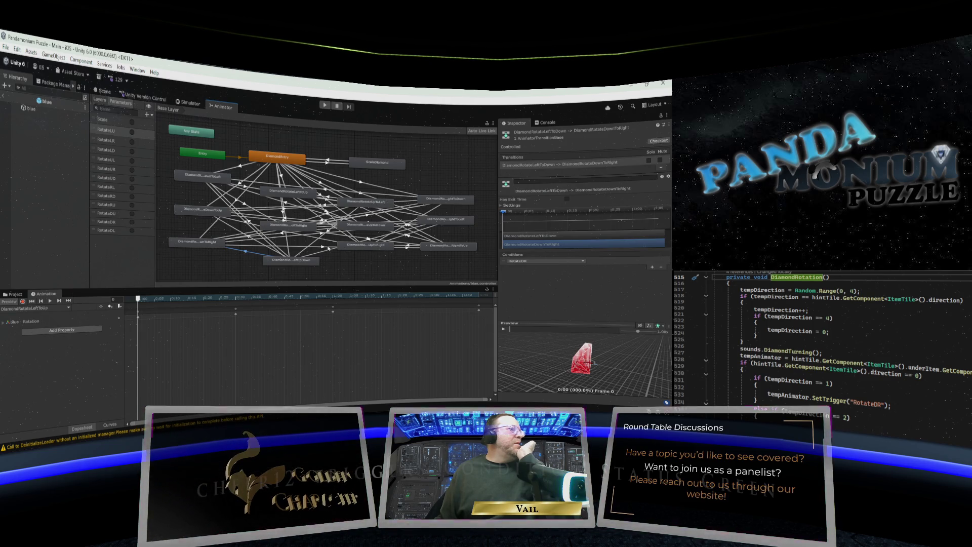
left_click(326, 246)
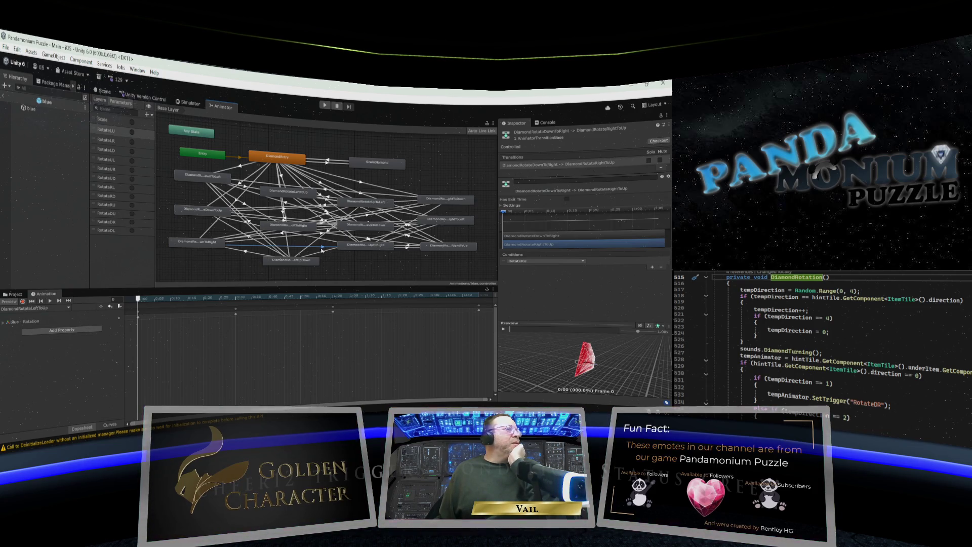
mouse_move(300, 262)
left_mouse_down()
mouse_move(298, 252)
mouse_move(301, 272)
mouse_move(296, 248)
left_mouse_up()
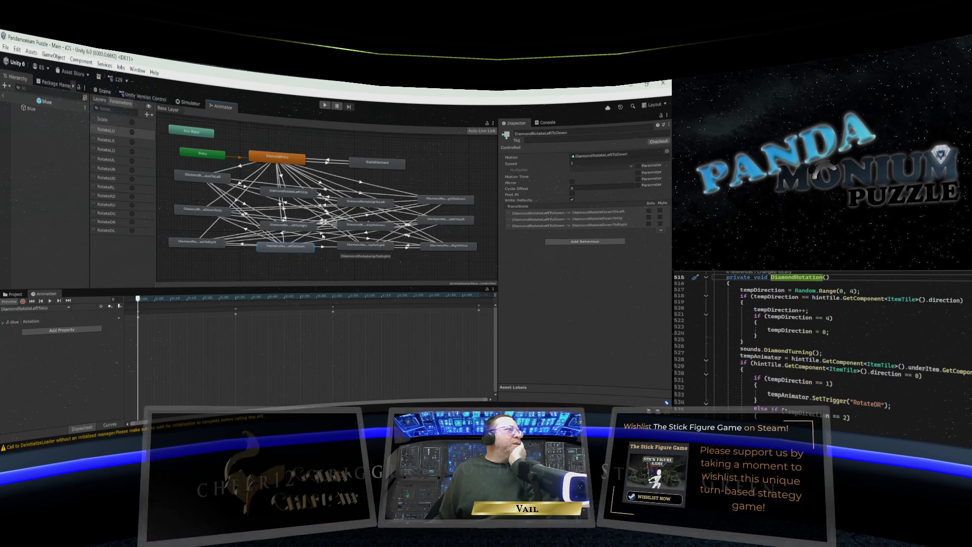
Place Any State and Entry top-left, DiamondEntry beside Entry, ScaleDiamond above it, and Exit lower.
scroll(322, 235, "down", 3)
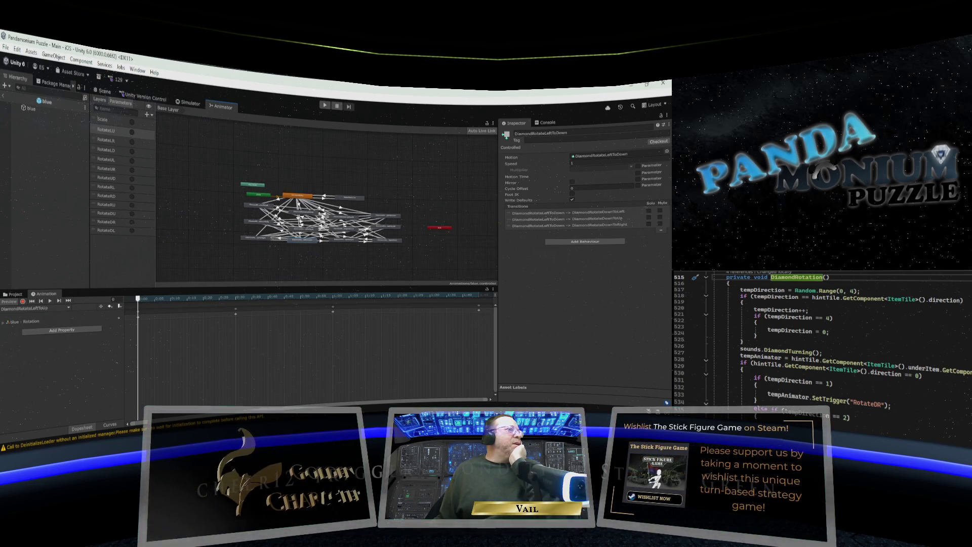
scroll(319, 231, "up", 1)
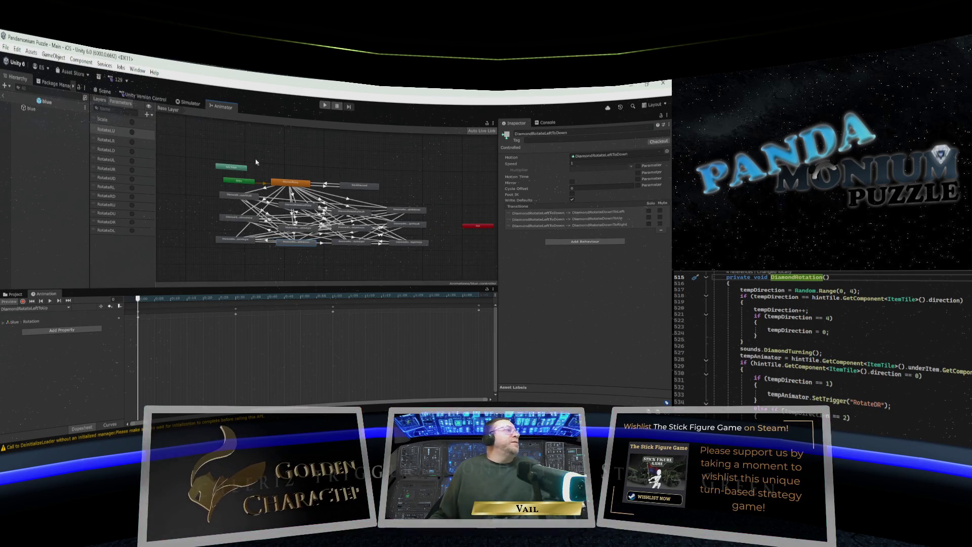
left_click_drag(238, 167, 190, 131)
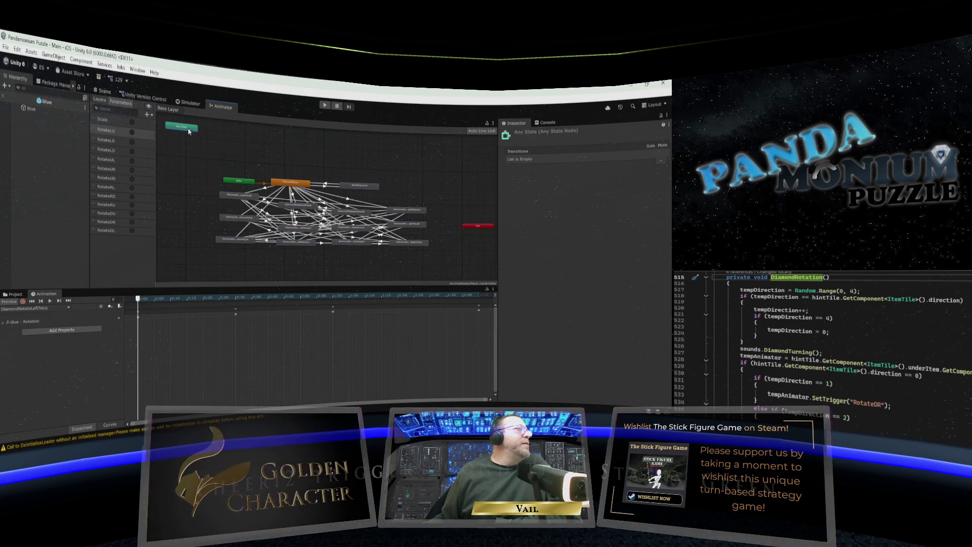
left_click_drag(490, 224, 486, 273)
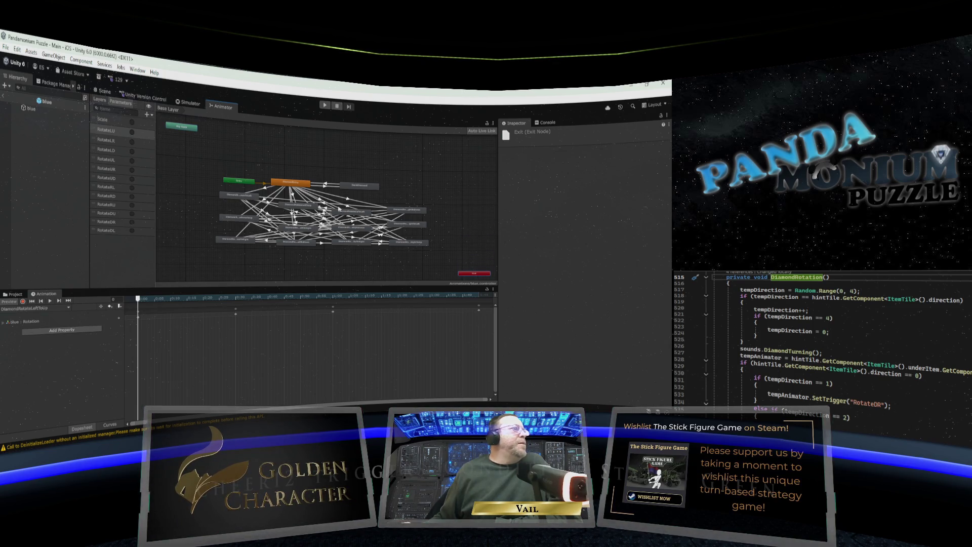
left_click_drag(244, 183, 191, 154)
mouse_move(287, 184)
left_mouse_down()
mouse_move(275, 154)
mouse_move(279, 165)
mouse_move(240, 161)
mouse_move(321, 163)
mouse_move(242, 161)
left_mouse_up()
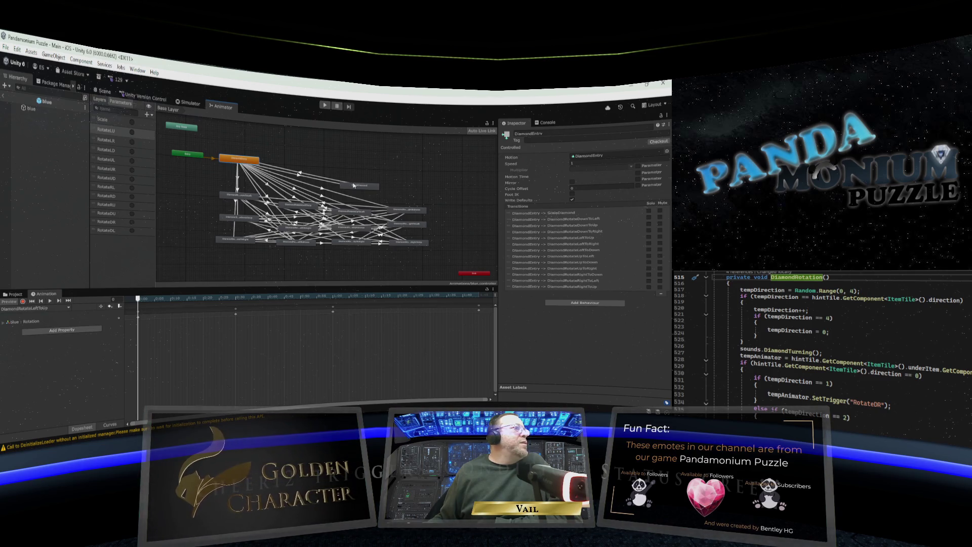
mouse_move(353, 185)
left_mouse_down()
mouse_move(341, 146)
mouse_move(247, 147)
mouse_move(233, 136)
left_mouse_up()
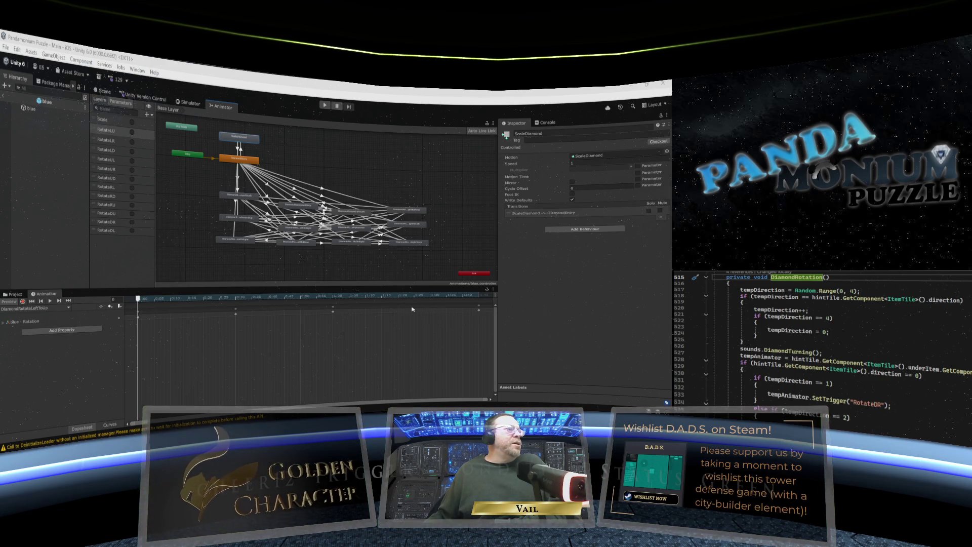
Drag the panel splitters to make the Animator graph area wider and taller.
left_click_drag(497, 281, 513, 278)
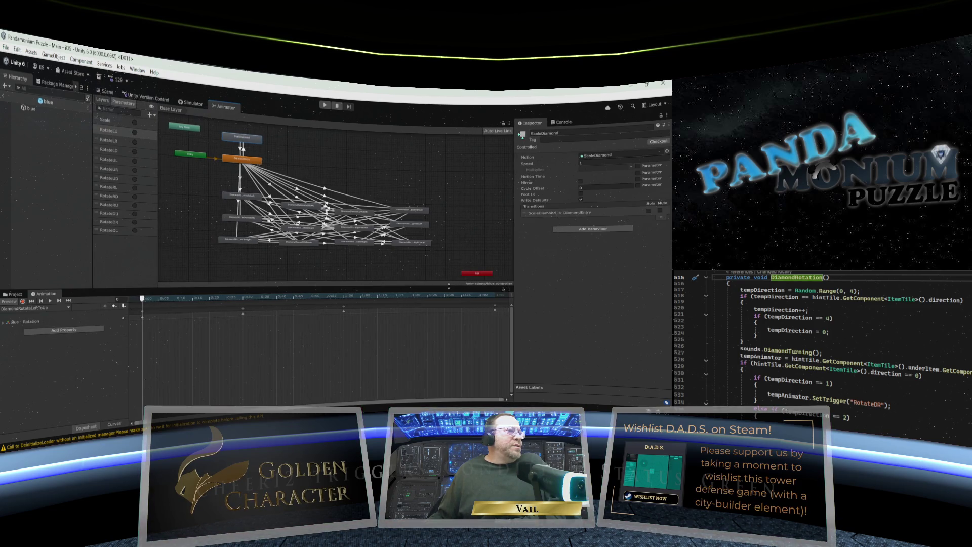
left_click_drag(450, 283, 450, 371)
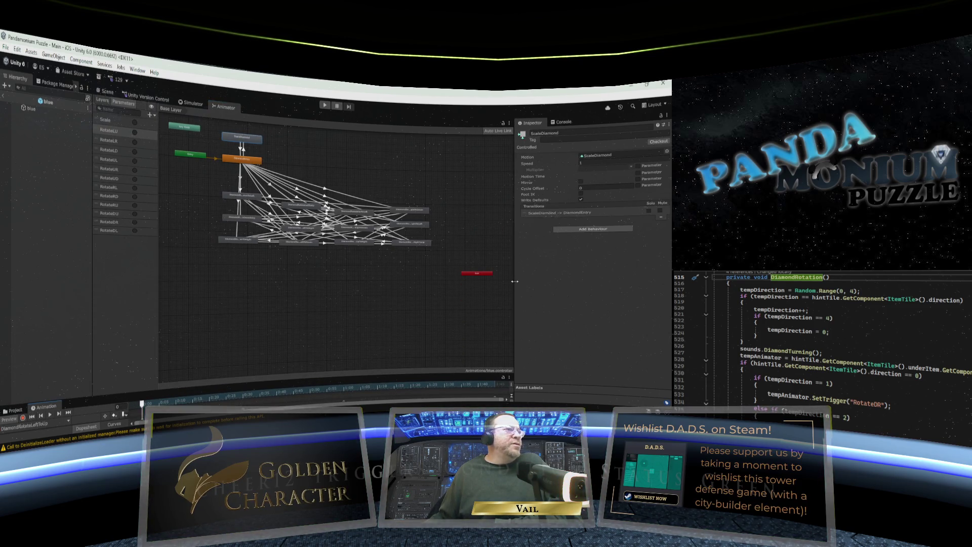
left_click_drag(515, 284, 544, 279)
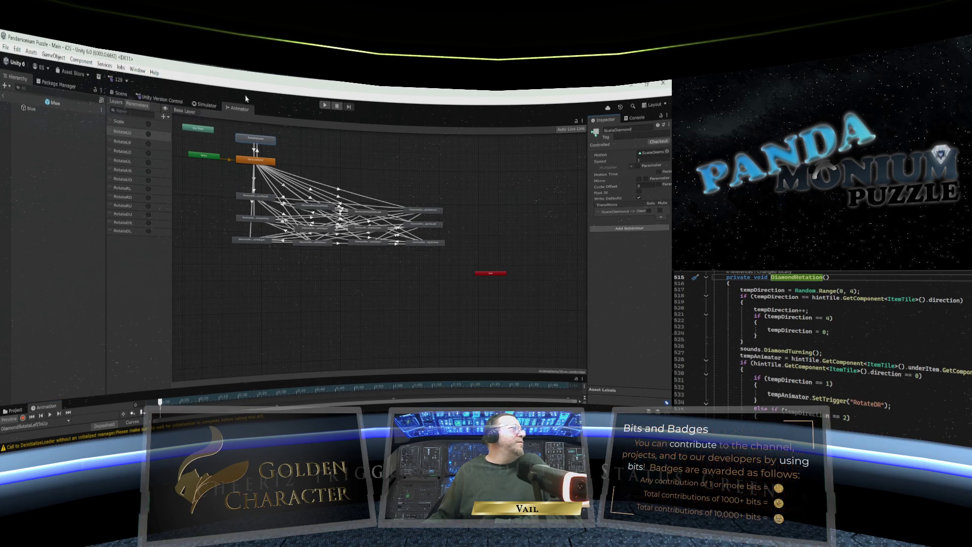
Maximize the Animator window and drag the rotation states into top, middle and bottom rows.
right_click(247, 98)
left_click(262, 131)
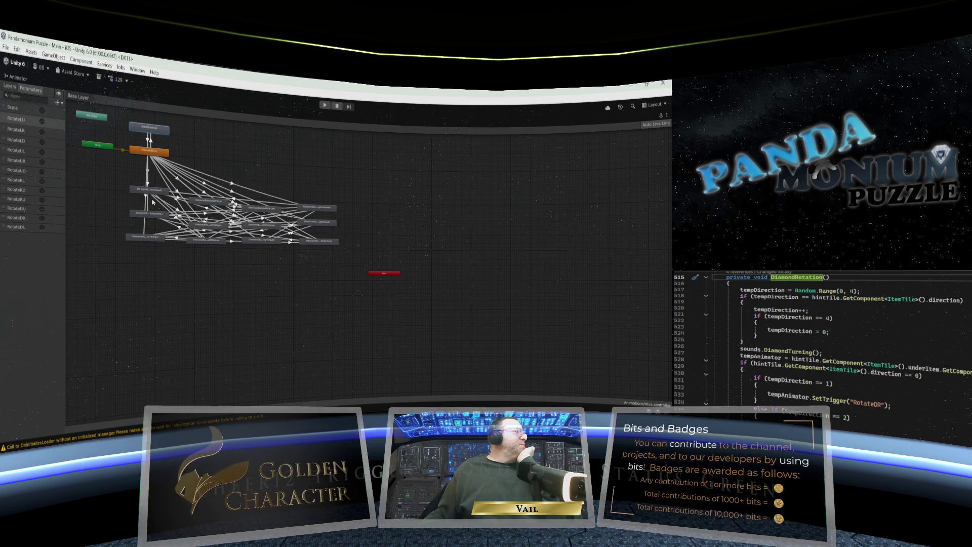
mouse_move(153, 192)
left_mouse_down()
mouse_move(120, 187)
mouse_move(121, 221)
mouse_move(105, 228)
mouse_move(138, 262)
mouse_move(121, 380)
mouse_move(118, 369)
left_mouse_up()
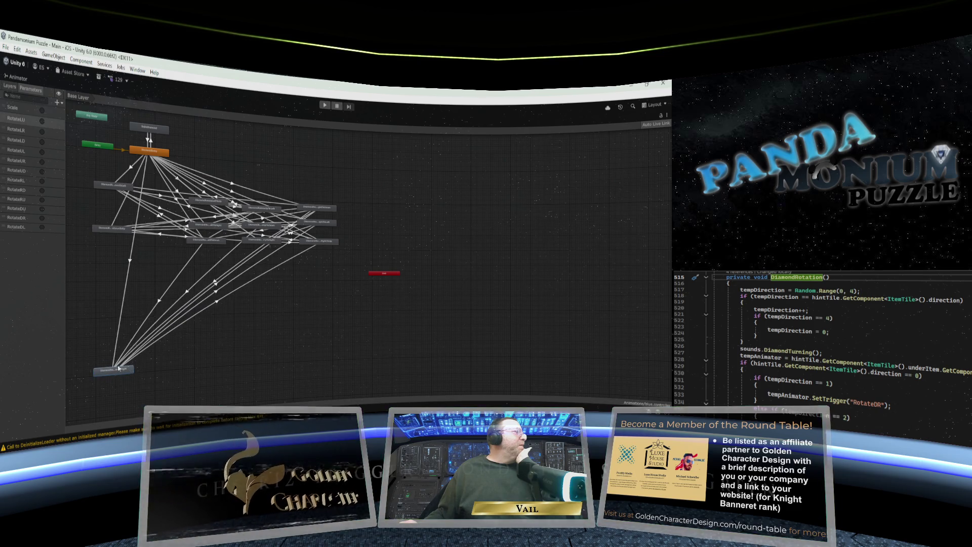
left_click_drag(116, 230, 116, 272)
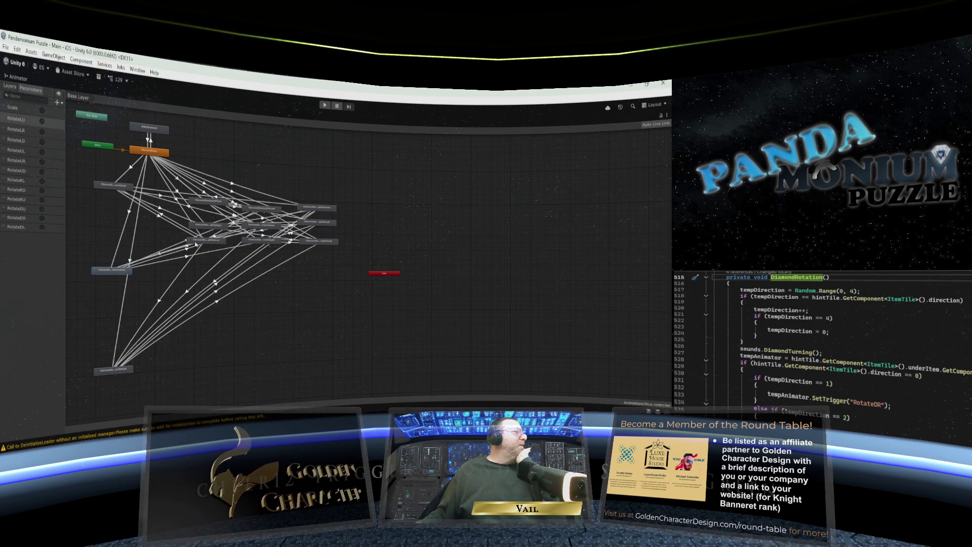
mouse_move(204, 241)
left_mouse_down()
mouse_move(208, 325)
mouse_move(227, 351)
mouse_move(216, 358)
left_mouse_up()
left_click_drag(210, 228, 210, 272)
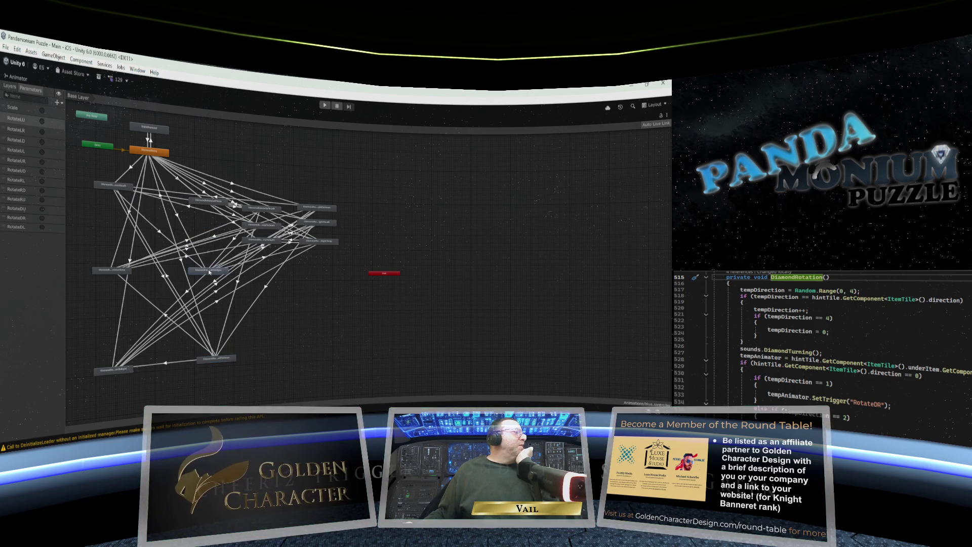
left_click_drag(206, 202, 200, 195)
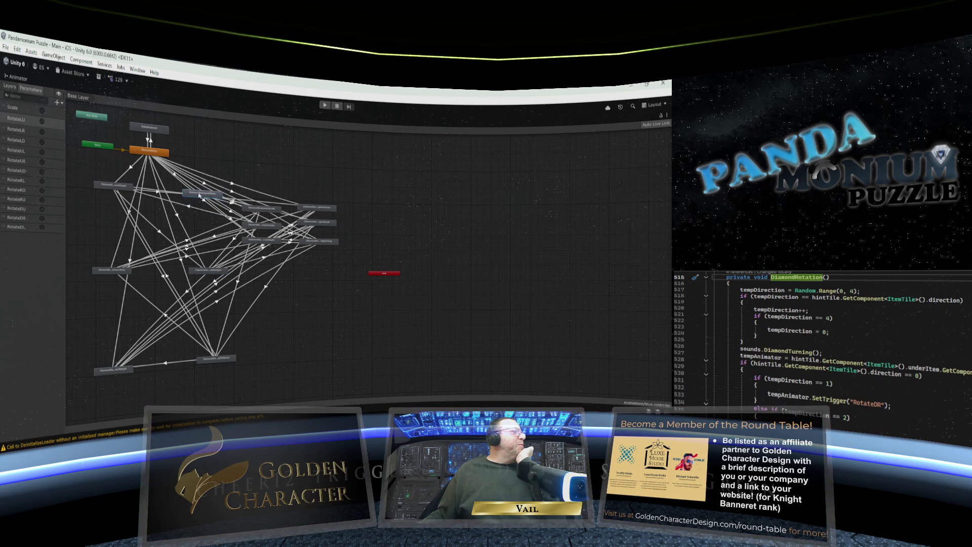
mouse_move(258, 242)
left_mouse_down()
mouse_move(298, 274)
mouse_move(326, 357)
left_mouse_up()
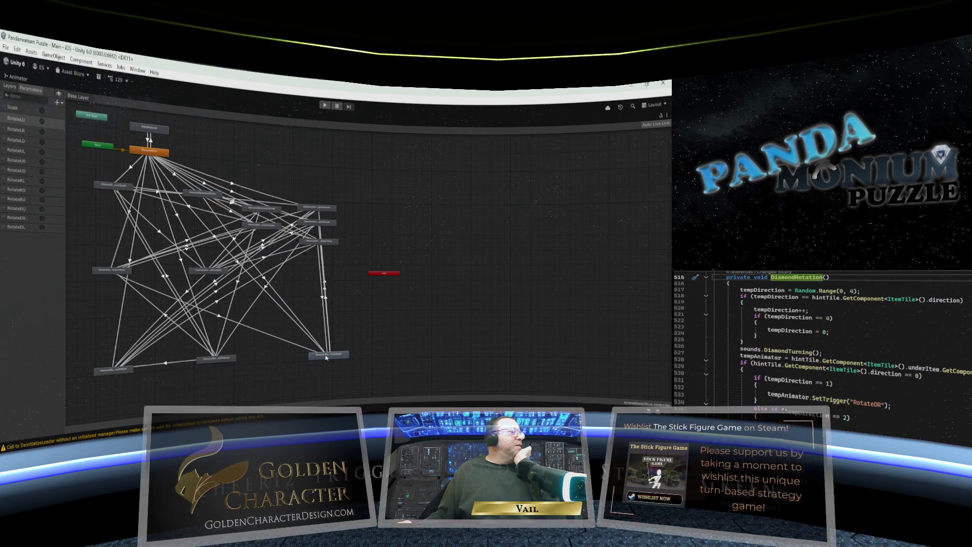
mouse_move(327, 244)
left_mouse_down()
mouse_move(405, 269)
mouse_move(544, 358)
left_mouse_up()
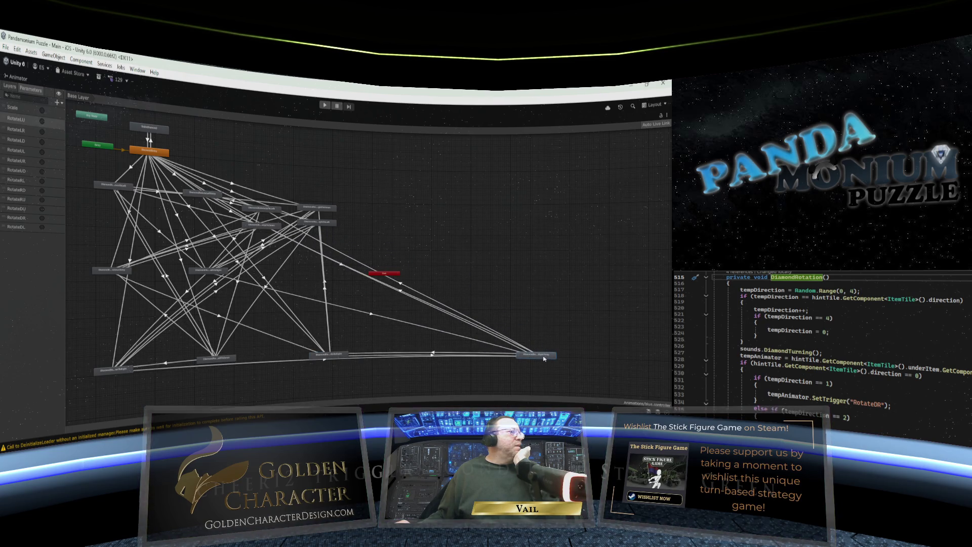
left_click_drag(299, 222, 533, 285)
Move Exit up near ScaleDiamond, place the remaining states and even out the row spacing.
mouse_move(385, 277)
left_mouse_down()
mouse_move(395, 279)
mouse_move(376, 215)
mouse_move(212, 149)
mouse_move(208, 136)
left_mouse_up()
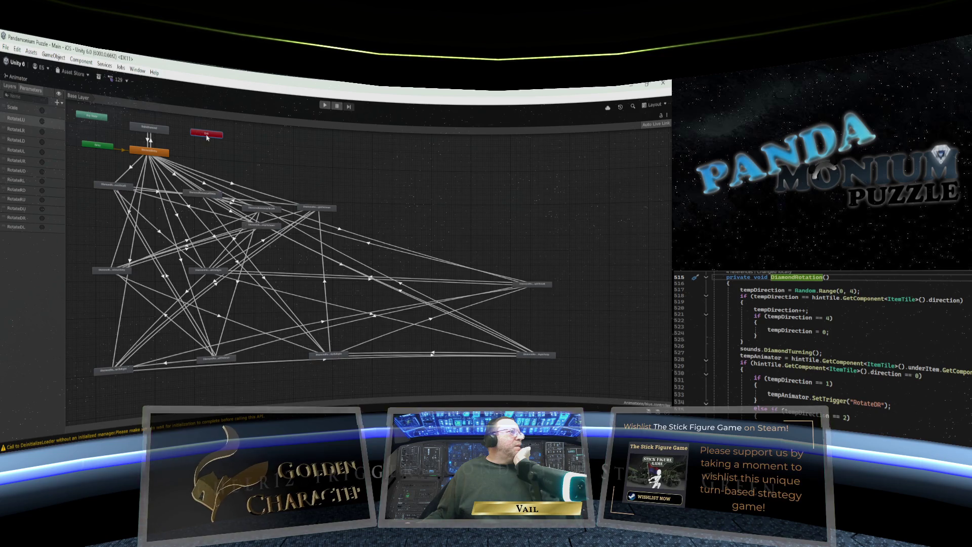
left_click_drag(317, 208, 525, 205)
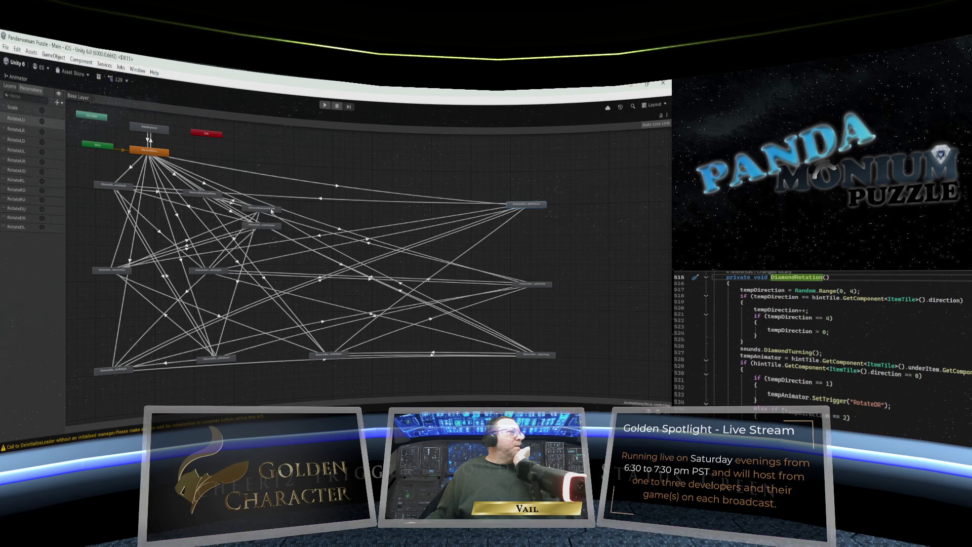
left_click_drag(272, 210, 361, 205)
left_click_drag(264, 228, 362, 273)
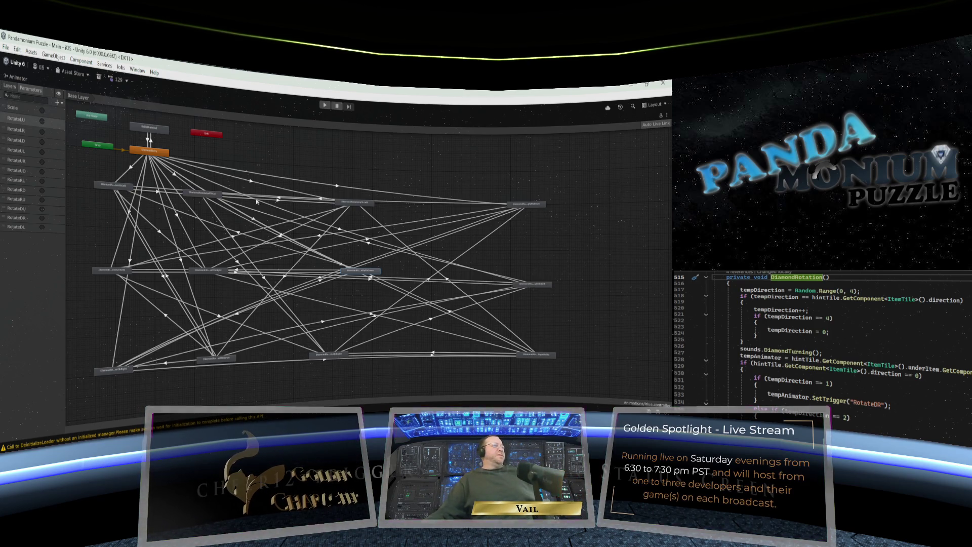
left_click_drag(213, 196, 254, 199)
left_click_drag(342, 203, 382, 200)
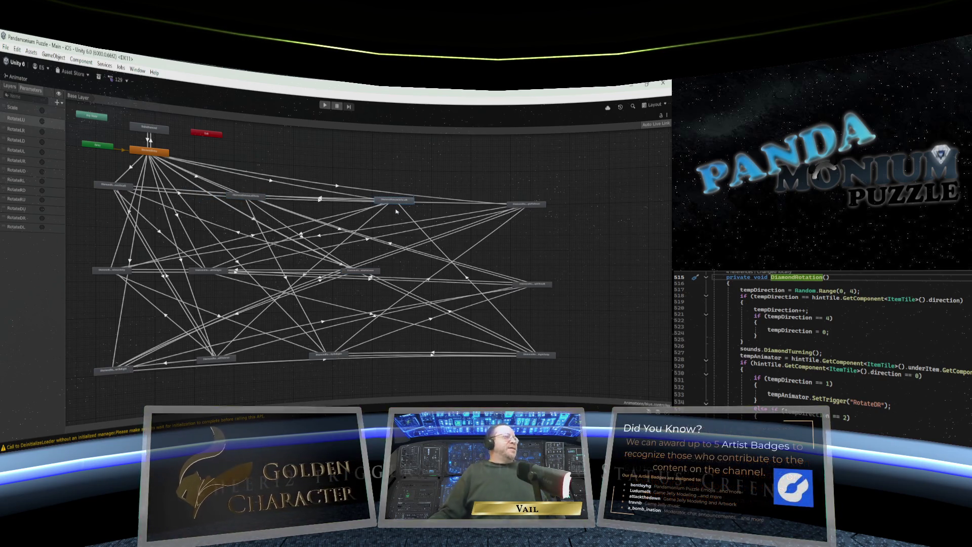
left_click_drag(220, 274, 241, 272)
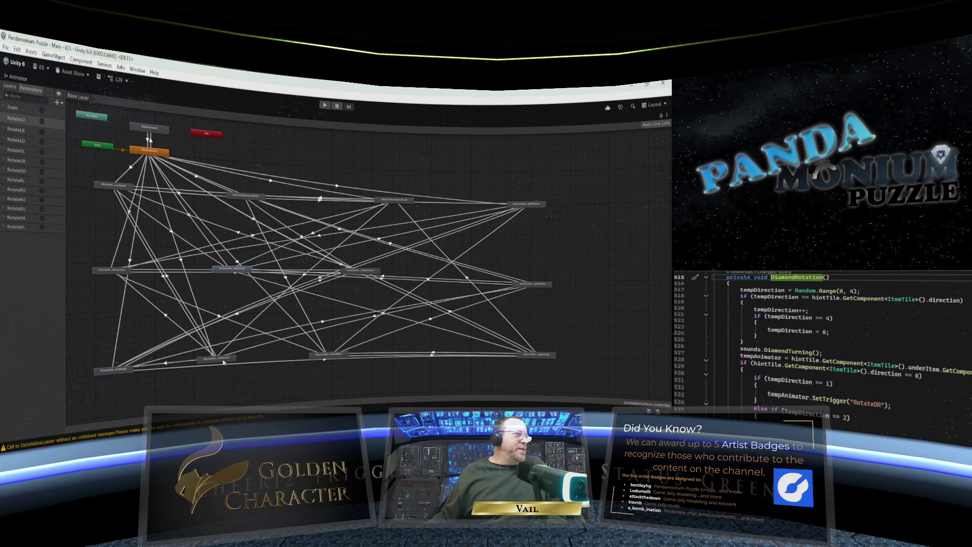
left_click_drag(223, 362, 241, 367)
left_click_drag(323, 361, 375, 347)
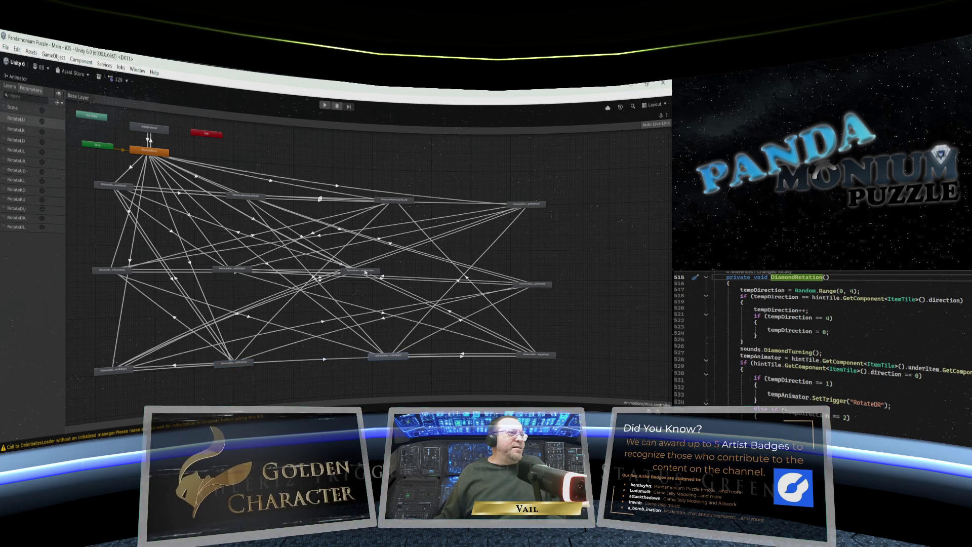
left_click_drag(366, 271, 398, 274)
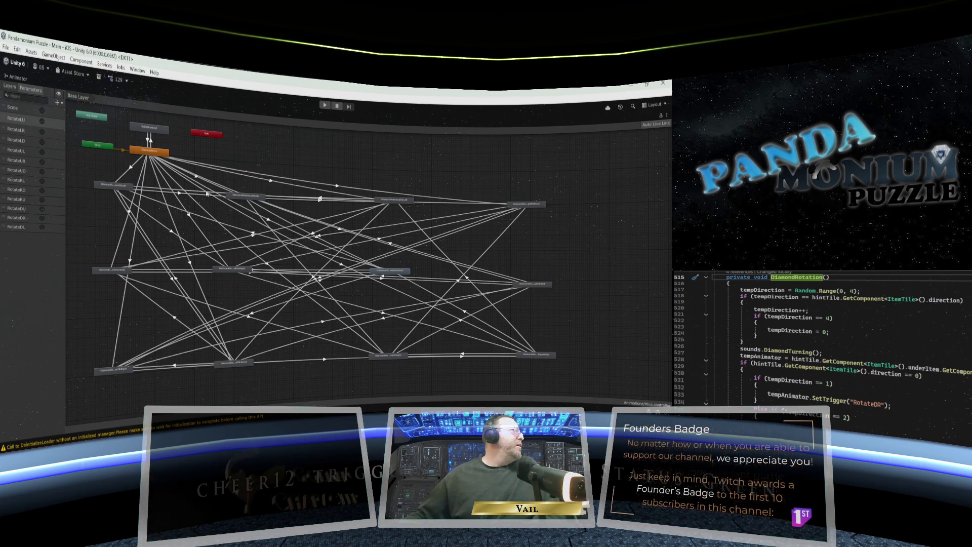
left_click(112, 185)
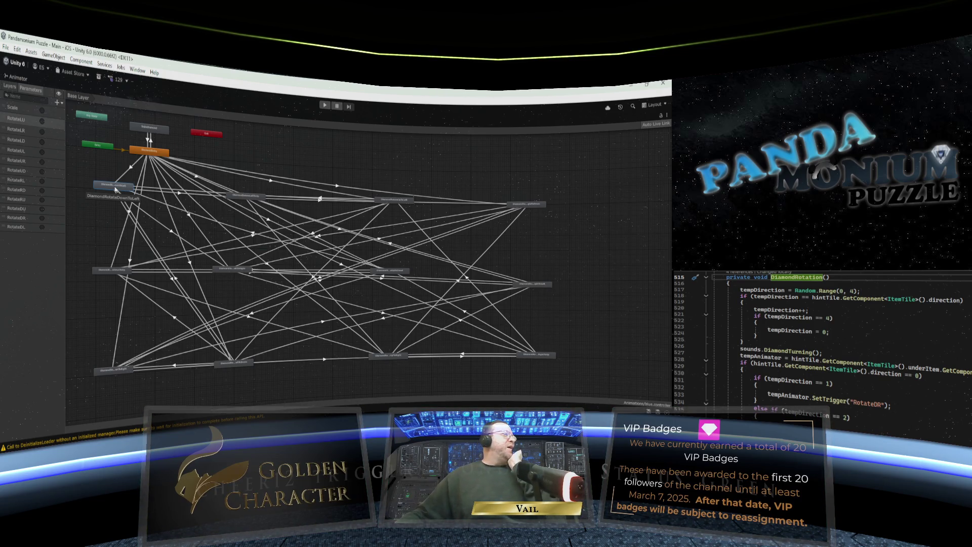
Nudge DiamondRotateDownToLeft left into line and select its transition from DiamondEntry.
mouse_move(116, 189)
left_mouse_down()
mouse_move(108, 199)
mouse_move(107, 187)
left_mouse_up()
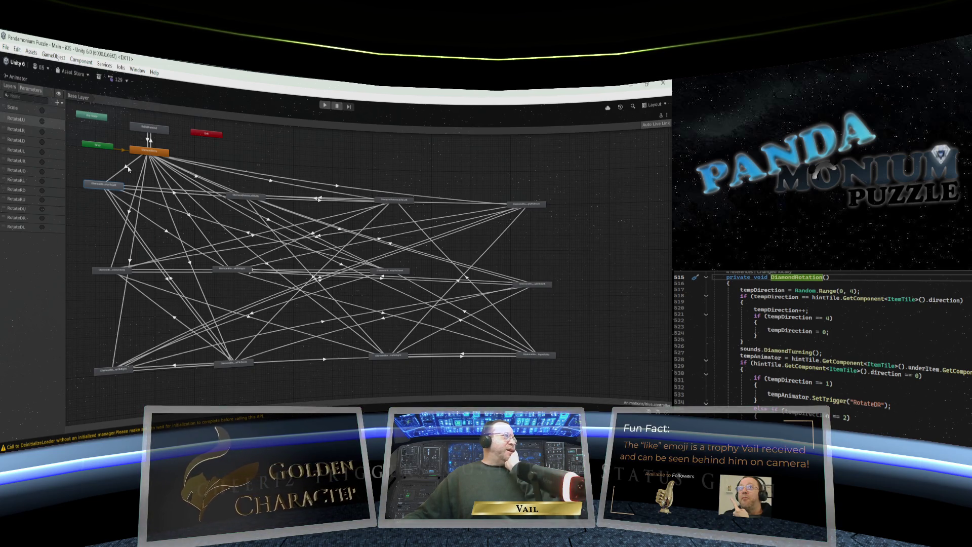
left_click(127, 169)
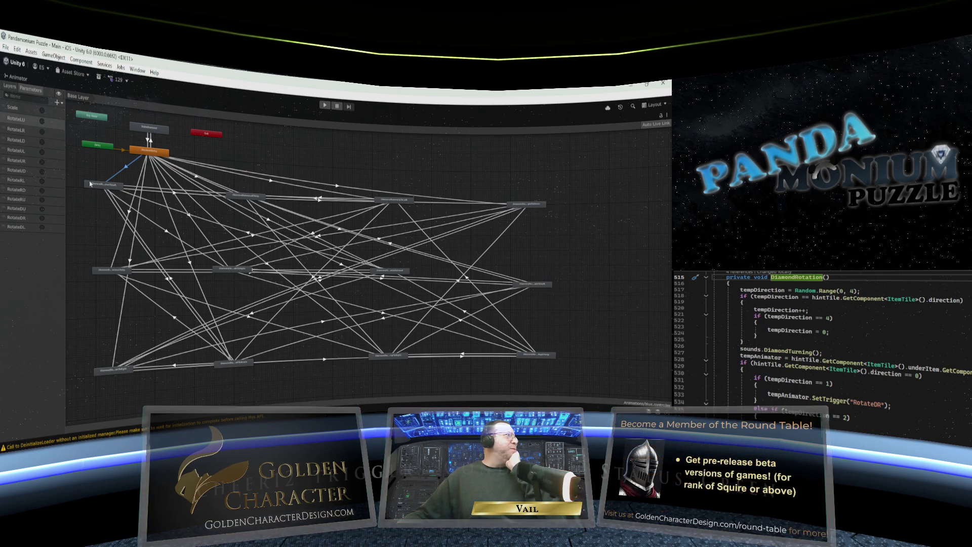
Un-maximize the Animator and drag the Hierarchy and Parameters splitters left to widen the graph.
right_click(22, 79)
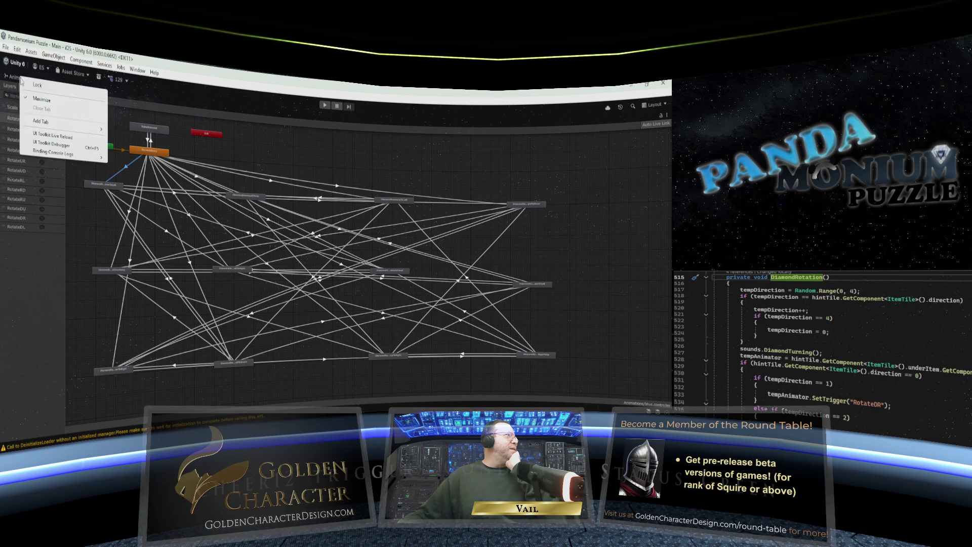
left_click(41, 99)
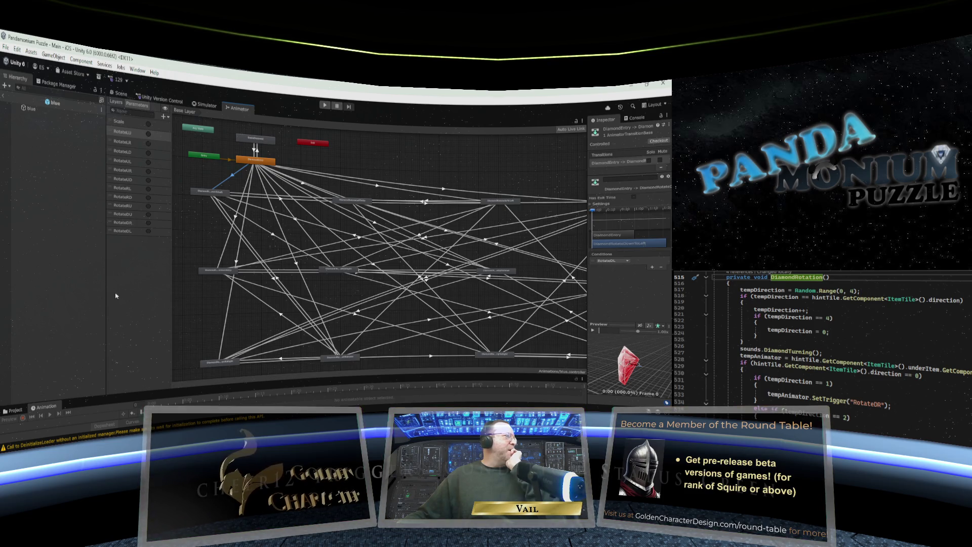
left_click_drag(105, 290, 49, 290)
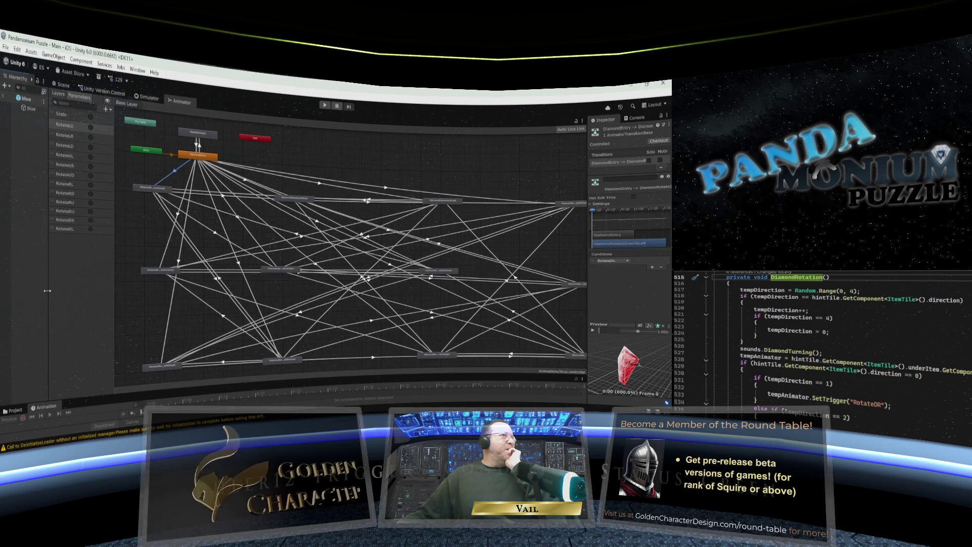
left_click_drag(114, 276, 104, 273)
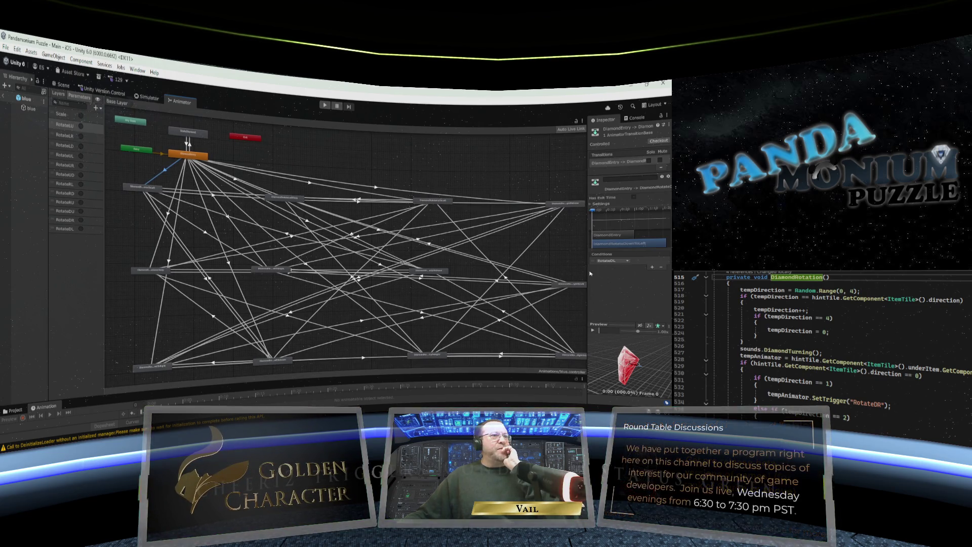
Widen the Inspector, raise DiamondRotateDownToLeft, and pull DiamondRotateRightToDown in from the right edge.
left_click_drag(588, 273, 567, 273)
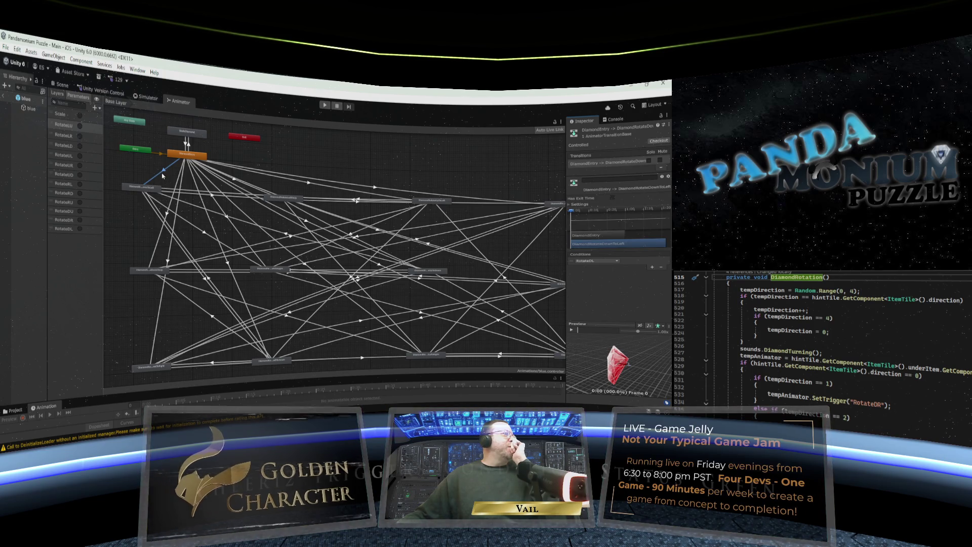
left_click_drag(152, 191, 151, 177)
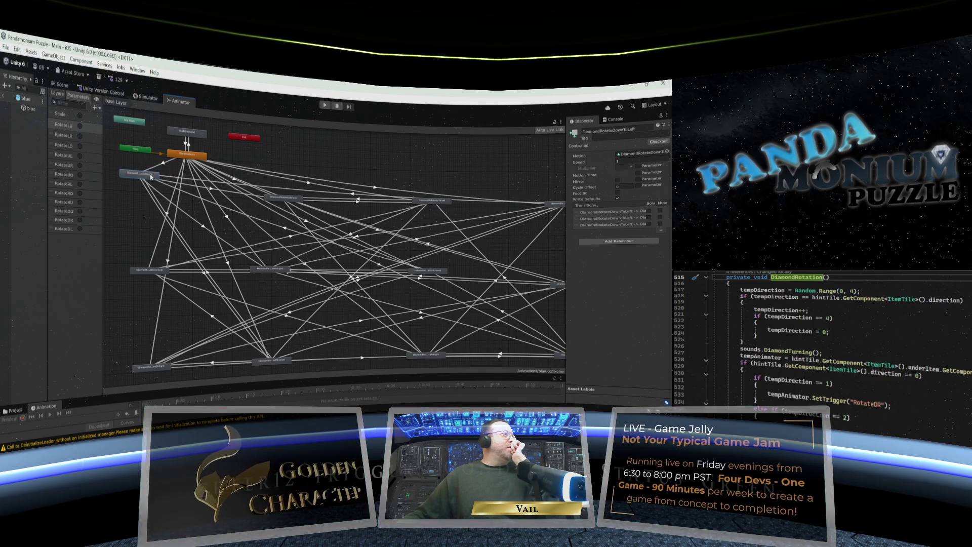
left_click(354, 195)
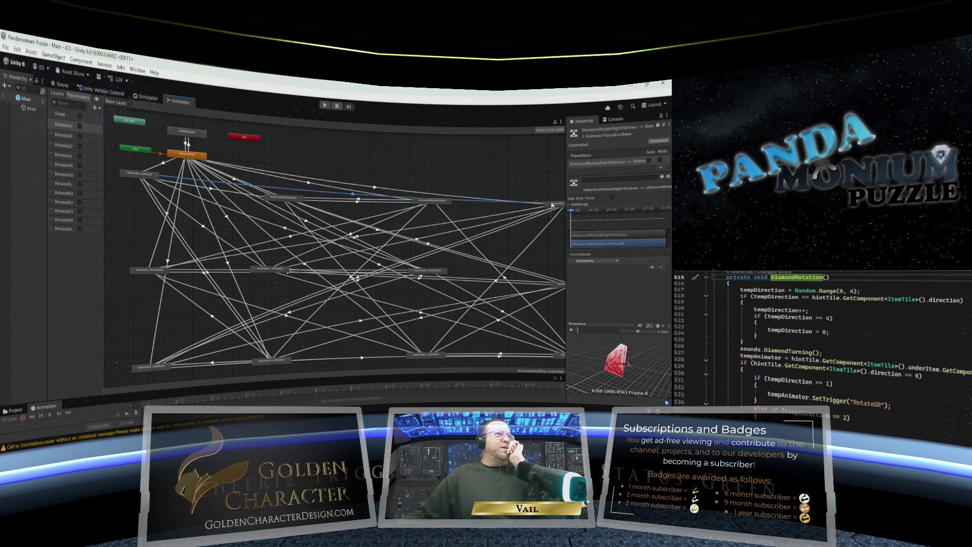
left_click_drag(548, 206, 536, 209)
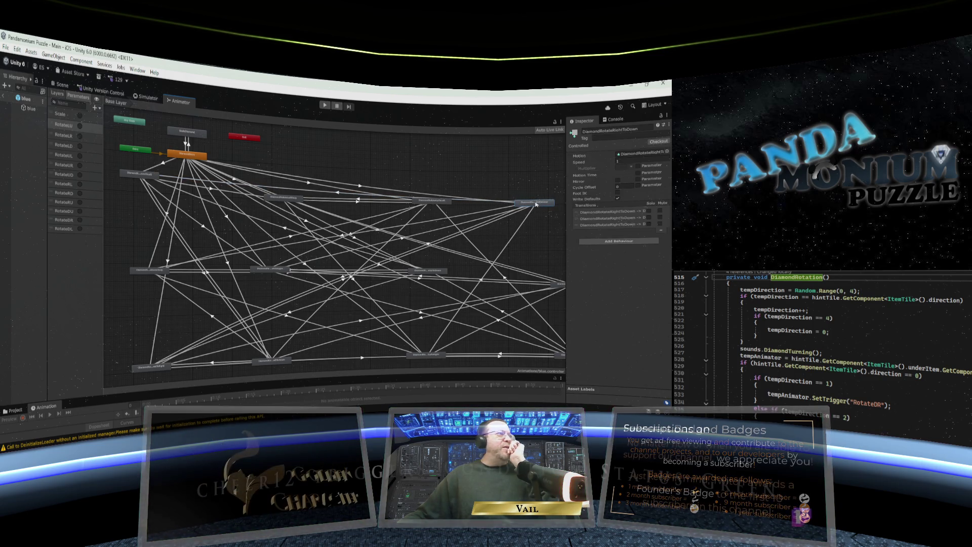
Check the UpToDown-to-DownToLeft transition and nudge DiamondRotateUpToDown up slightly.
left_click(158, 176)
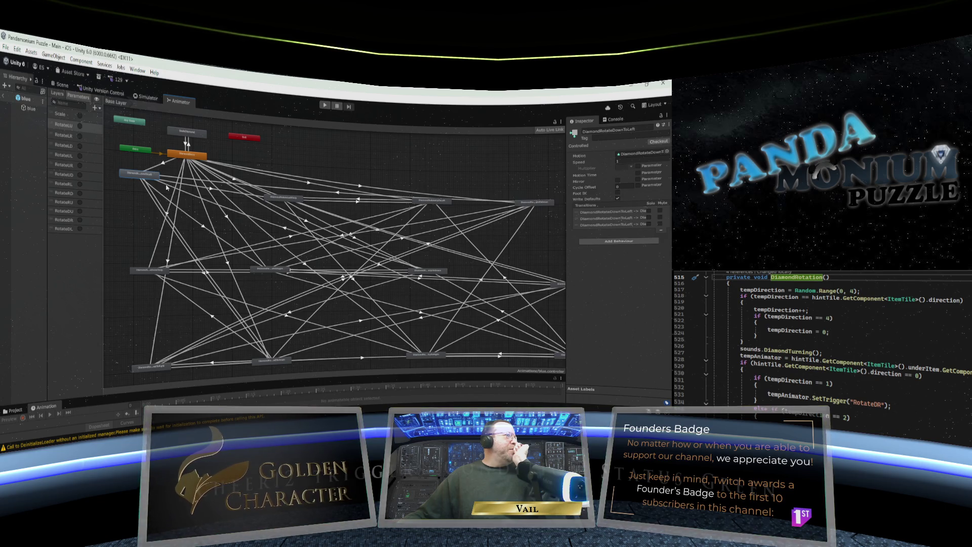
left_click(286, 230)
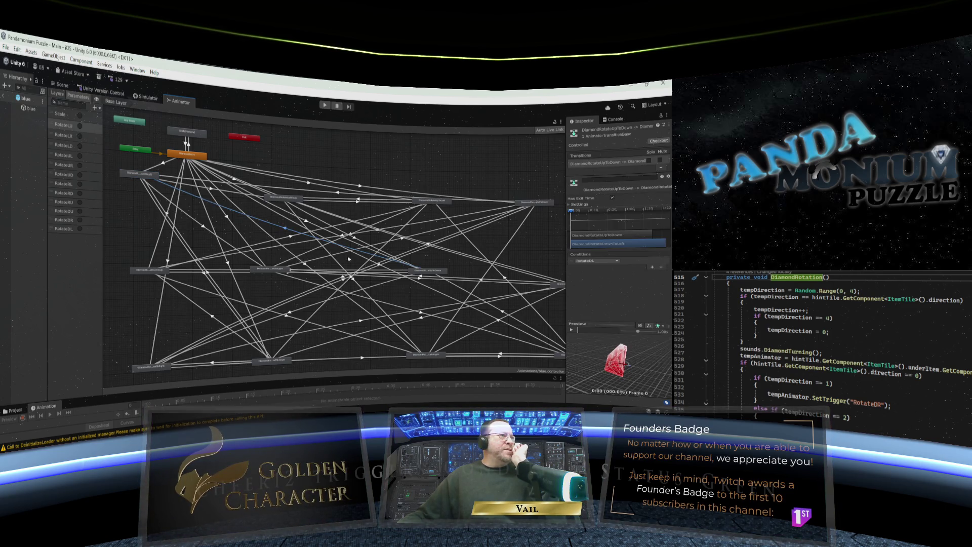
left_click(432, 274)
left_click_drag(432, 275, 432, 272)
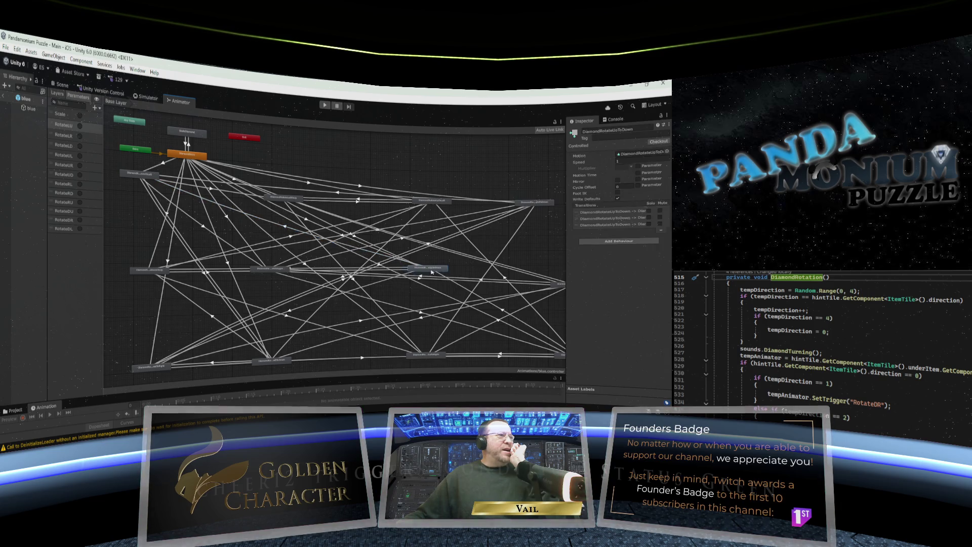
Check the UpToDown→DownToLeft and LeftToDown transitions, then nudge DiamondRotateLeftToUp down-left.
left_click(287, 228)
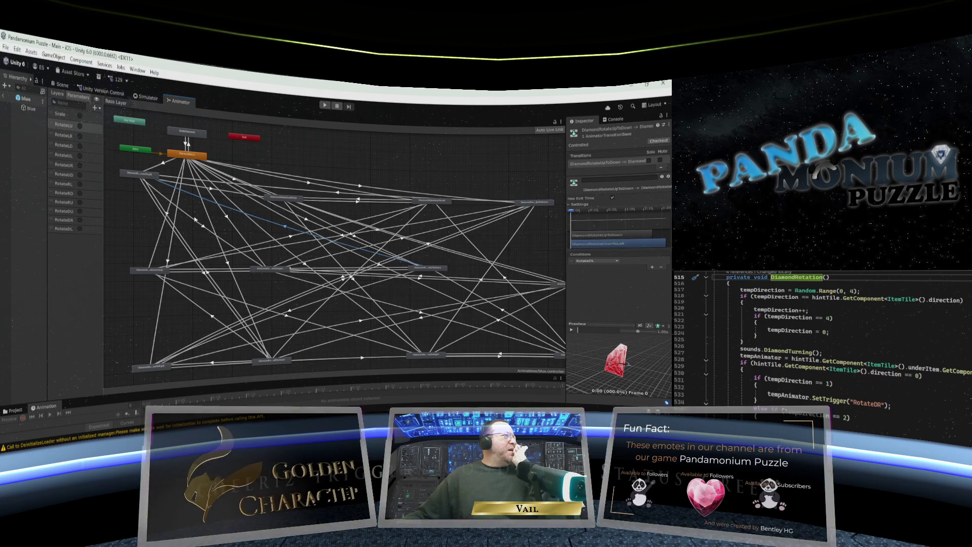
left_click(207, 274)
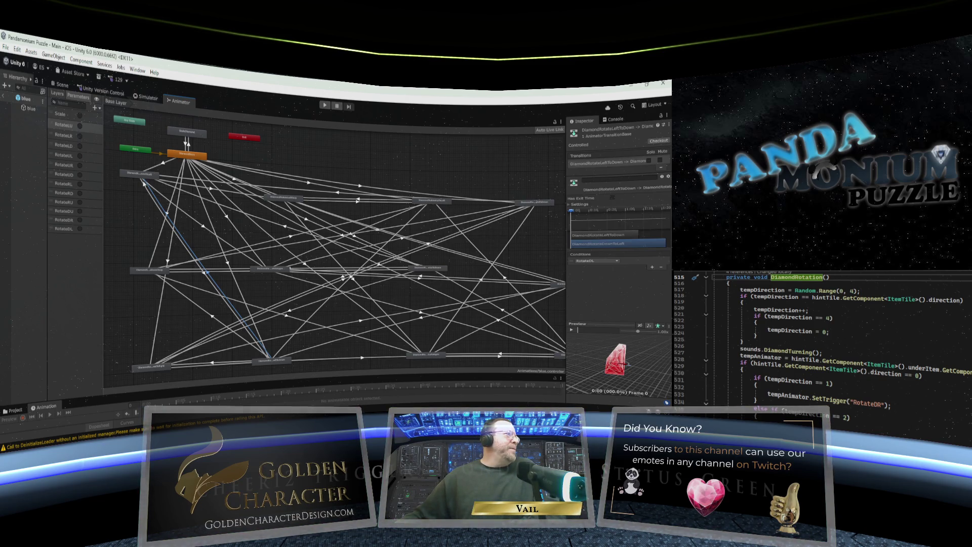
left_click(145, 270)
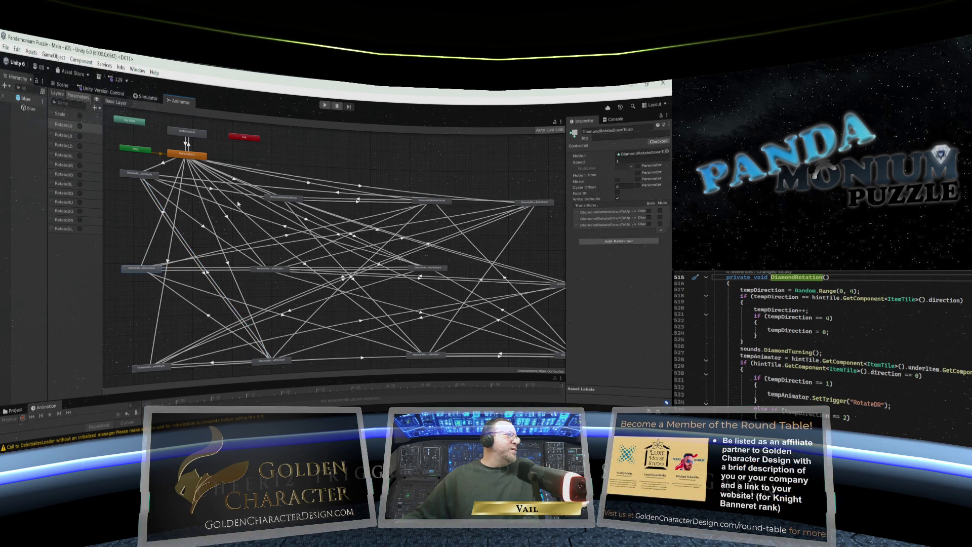
left_click(290, 194)
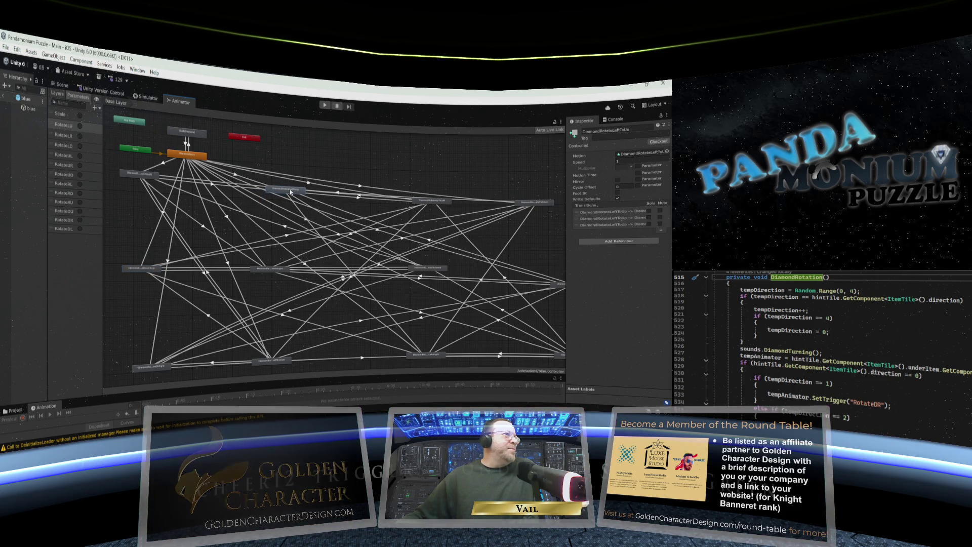
left_click_drag(292, 193, 288, 195)
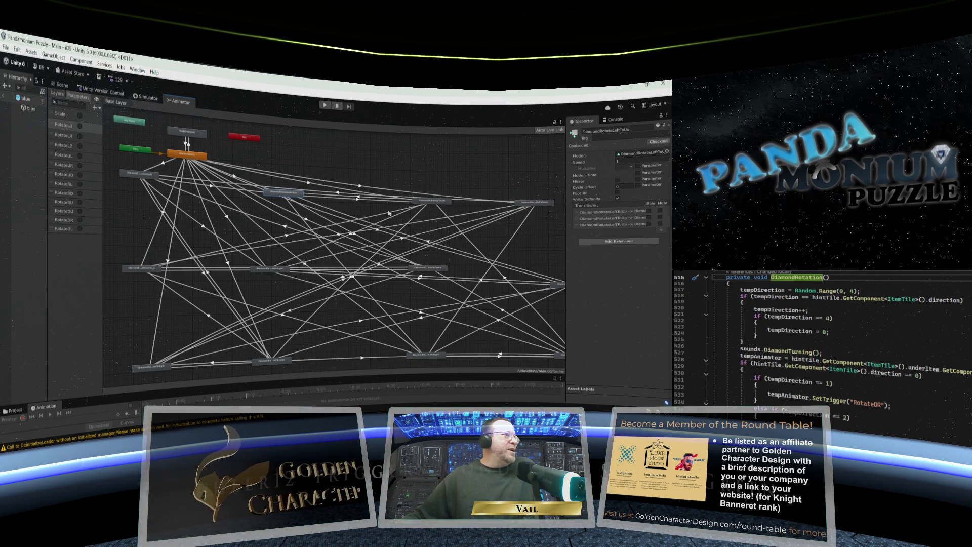
Pull the UpToDown, RightToLeft, RightToUp and DownToRight states leftward into the graph.
left_click_drag(424, 269, 420, 274)
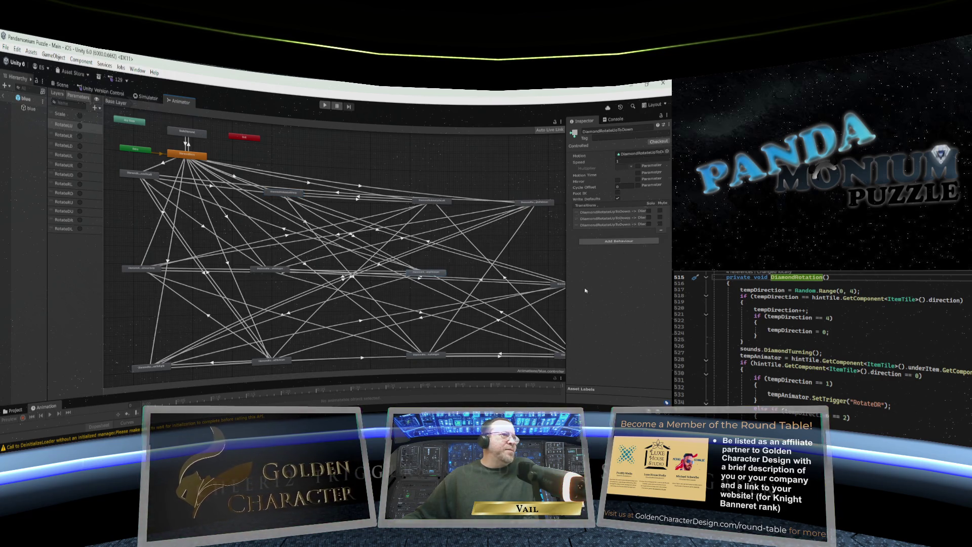
left_click_drag(563, 286, 533, 283)
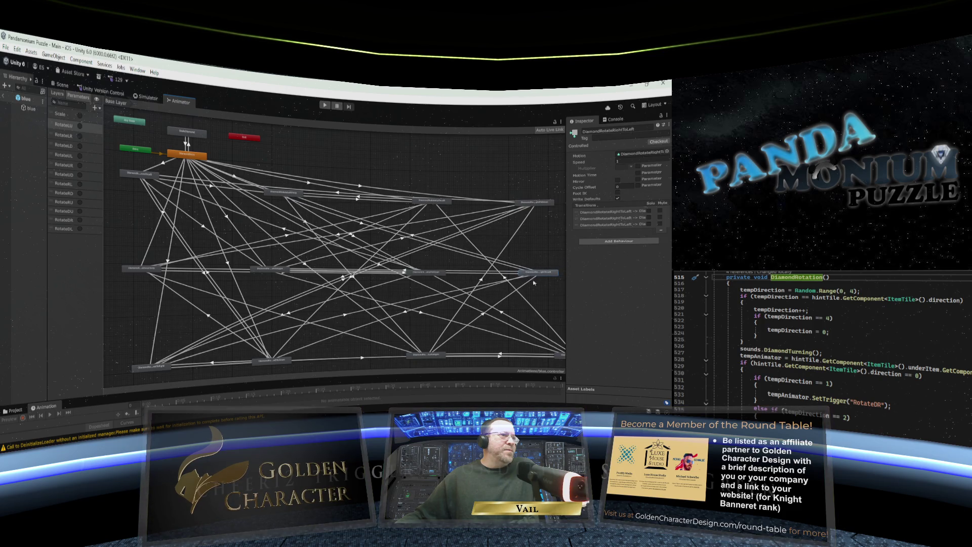
left_click_drag(559, 360, 526, 359)
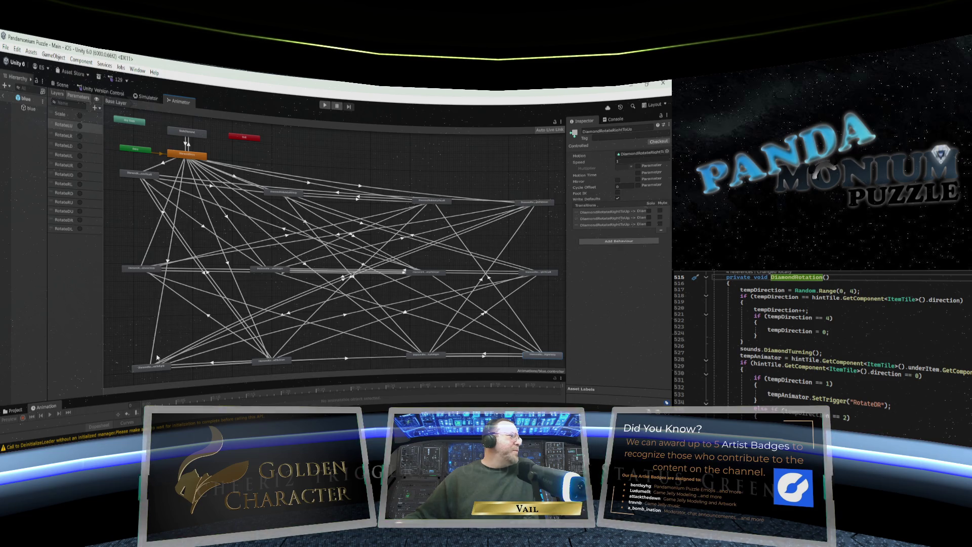
left_click_drag(154, 368, 145, 371)
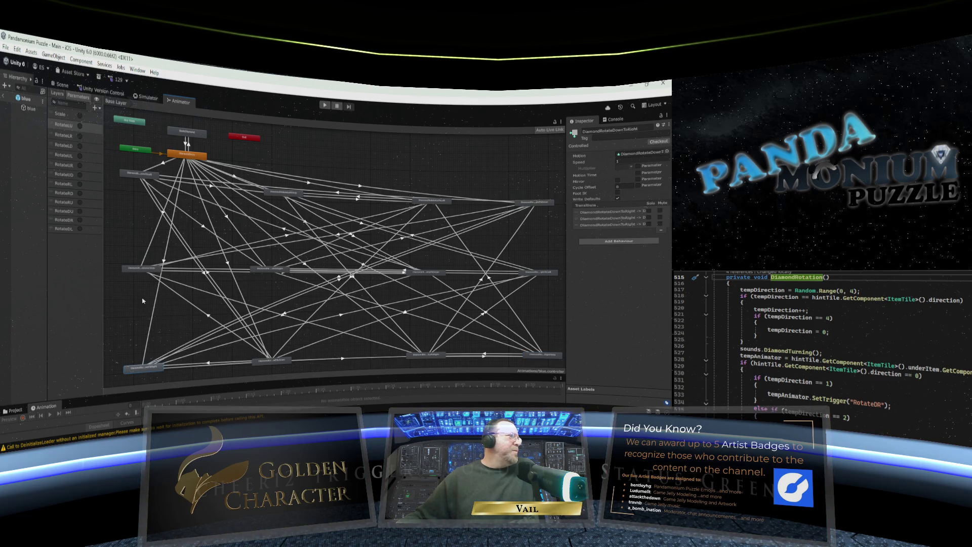
left_click(148, 271)
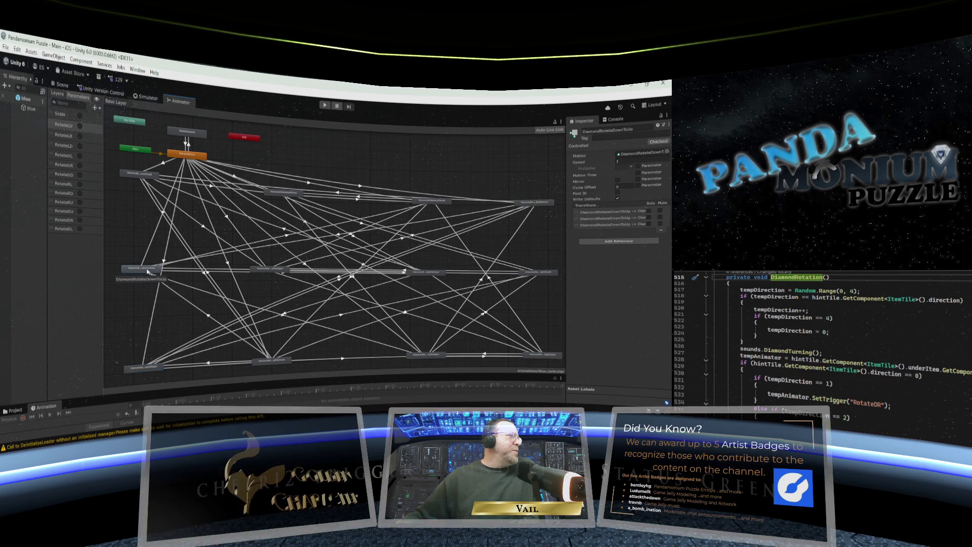
Check the entry and RightToDown transitions while lowering, then raising DiamondRotateDownToUp.
left_click(163, 214)
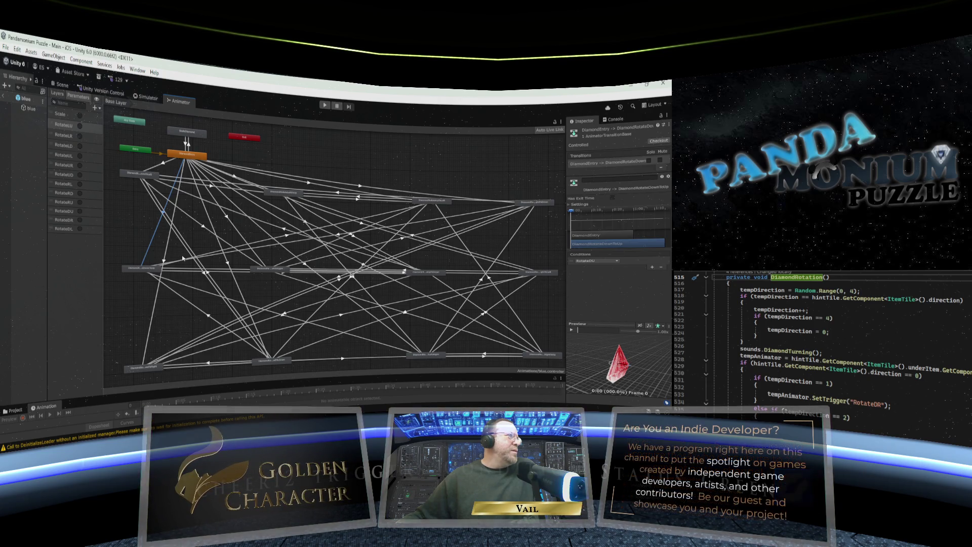
left_click(338, 235)
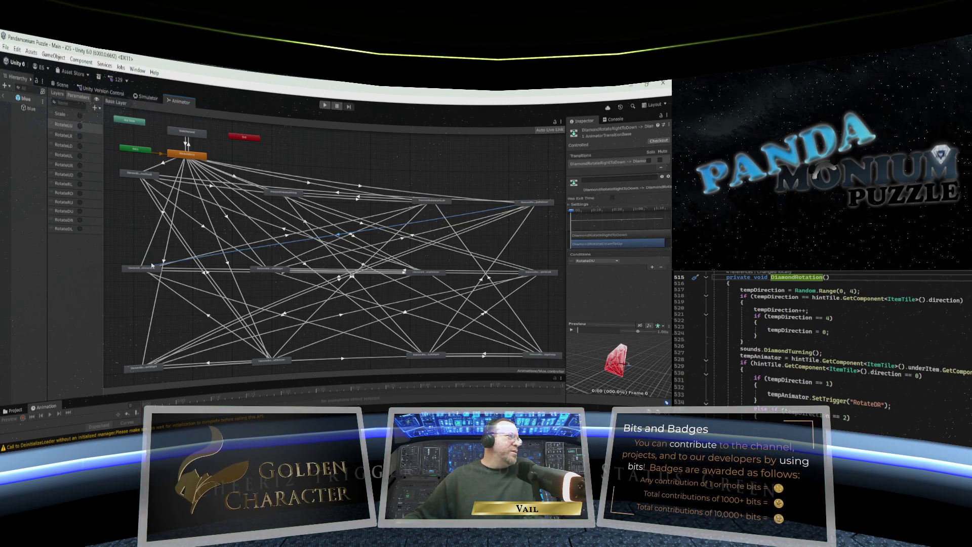
left_click_drag(153, 274, 147, 284)
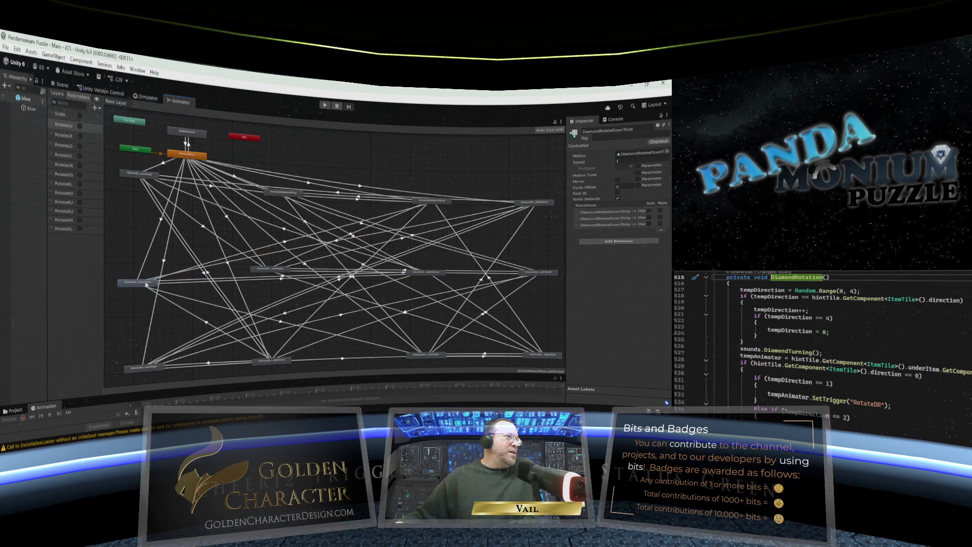
left_click(282, 277)
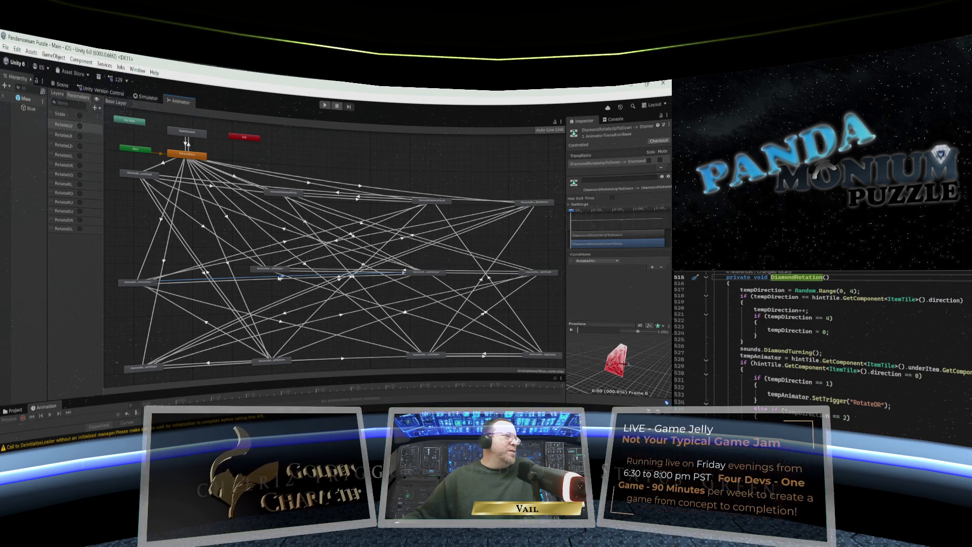
left_click_drag(134, 282, 135, 266)
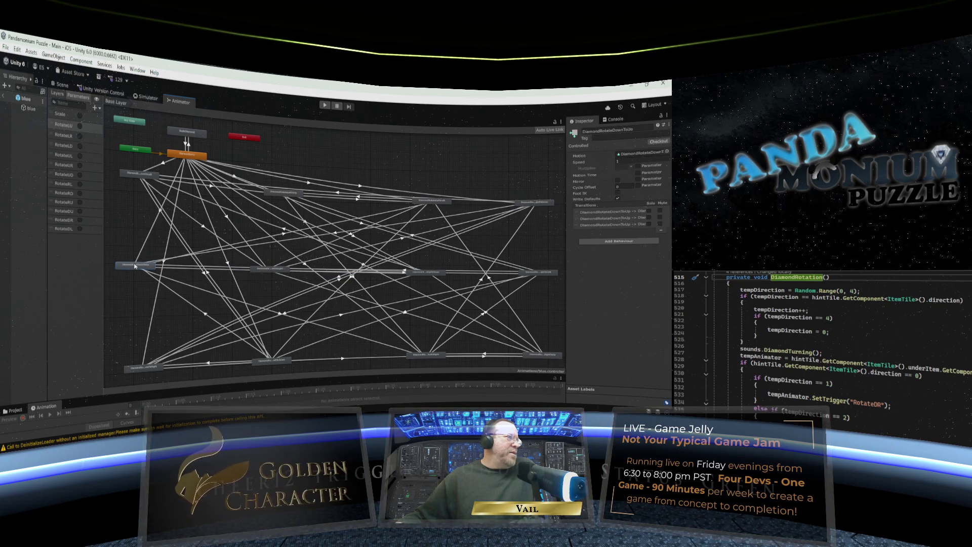
Move DiamondRotateDownToRight into line with the bottom row of states.
left_click(207, 314)
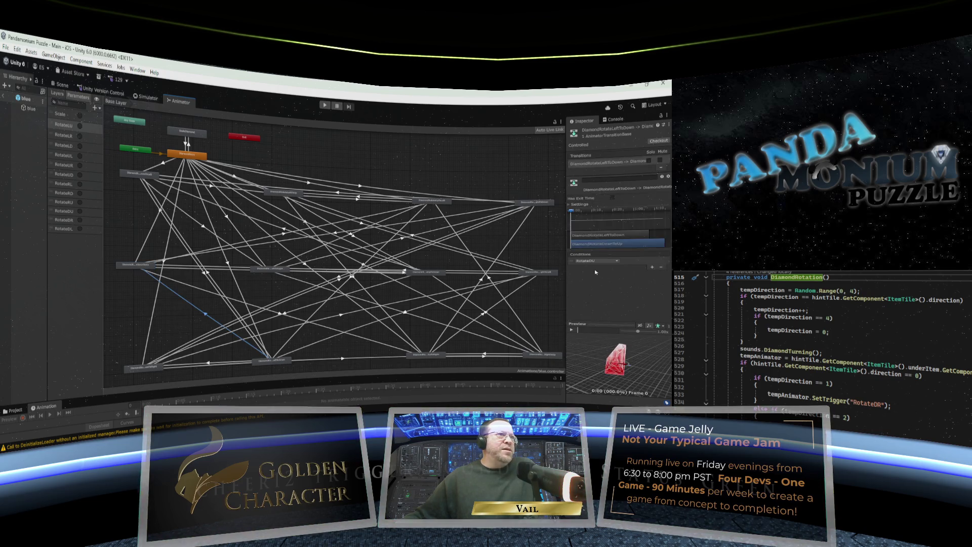
left_click(139, 270)
left_click(142, 361)
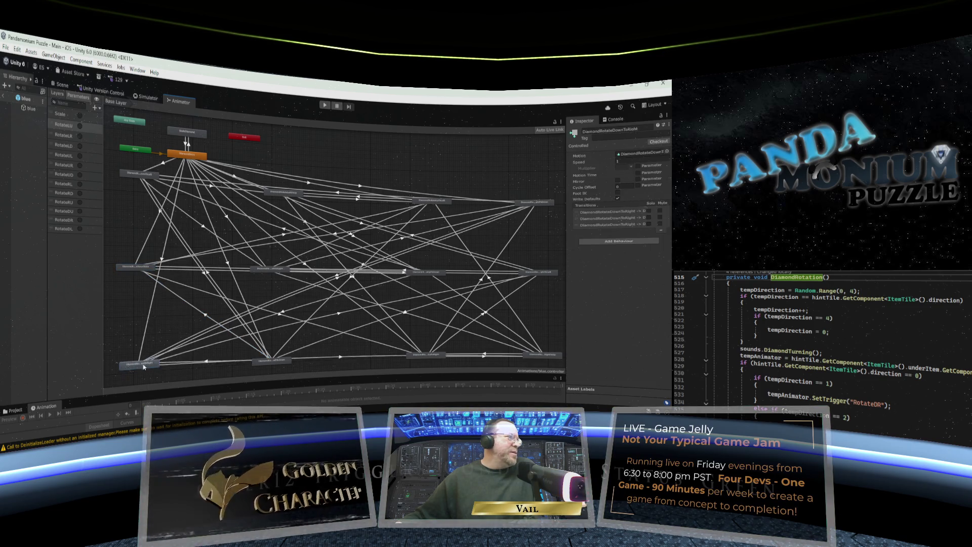
mouse_move(143, 362)
left_mouse_down()
mouse_move(145, 325)
mouse_move(144, 357)
left_mouse_up()
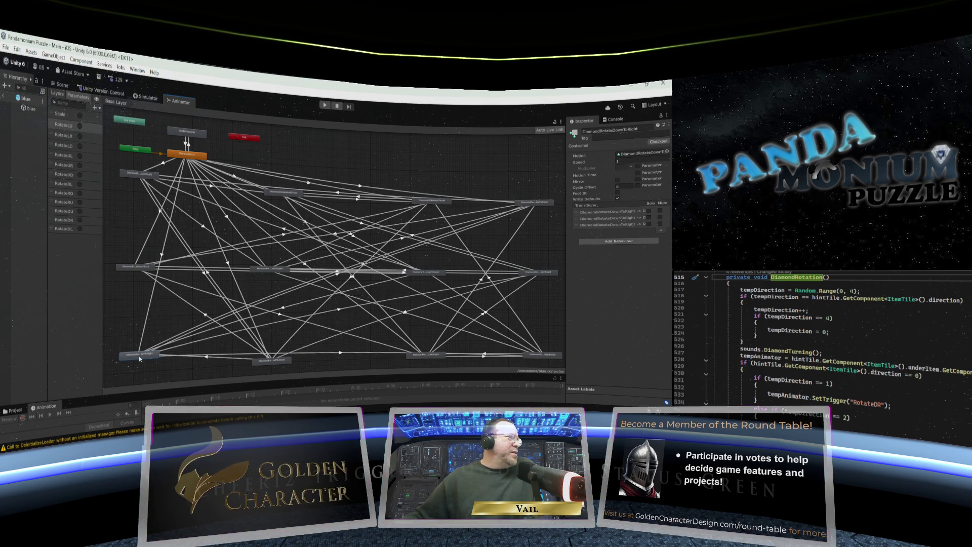
left_click_drag(142, 358, 141, 357)
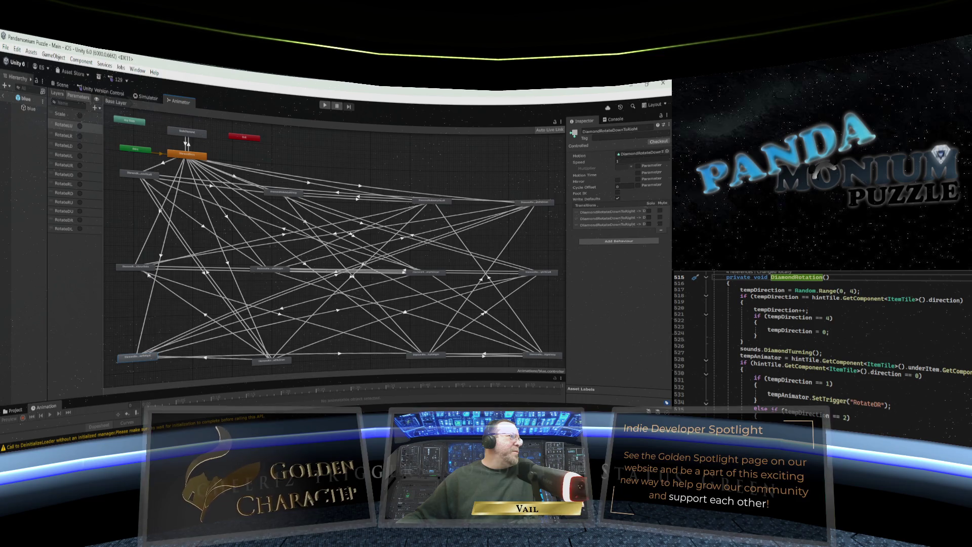
Check the entry, RightToDown and UpToDown transitions while nudging DiamondRotateDownToRight up slightly.
left_click(161, 256)
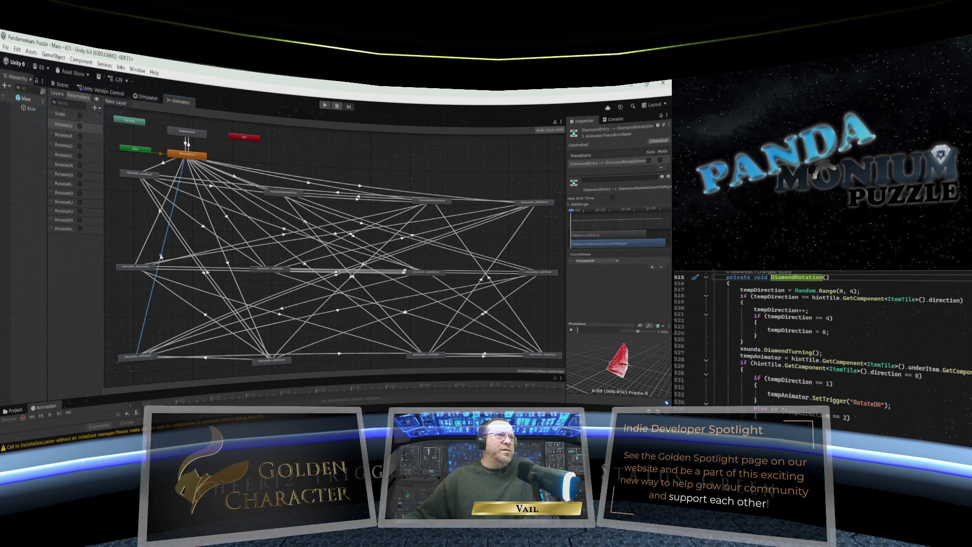
left_click(149, 363)
left_click_drag(149, 364, 149, 359)
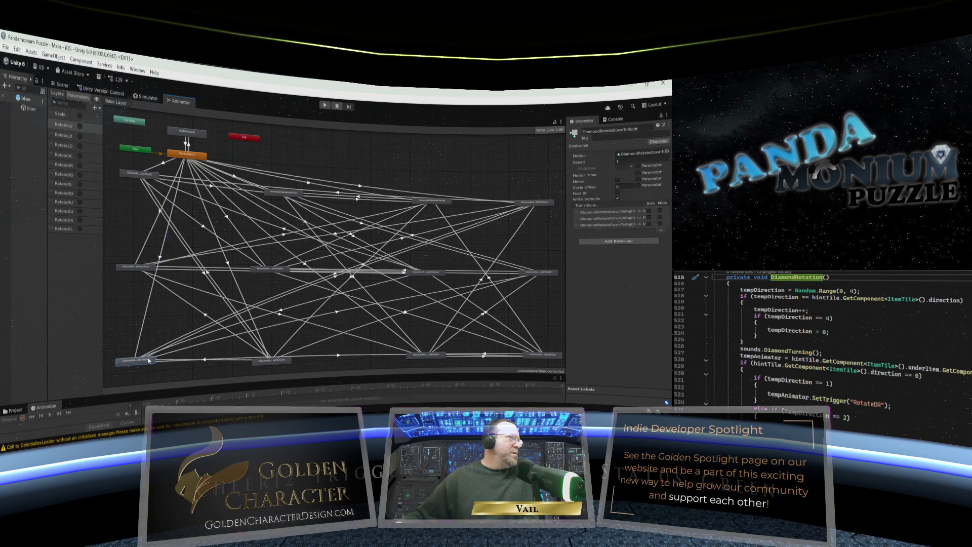
left_click(335, 277)
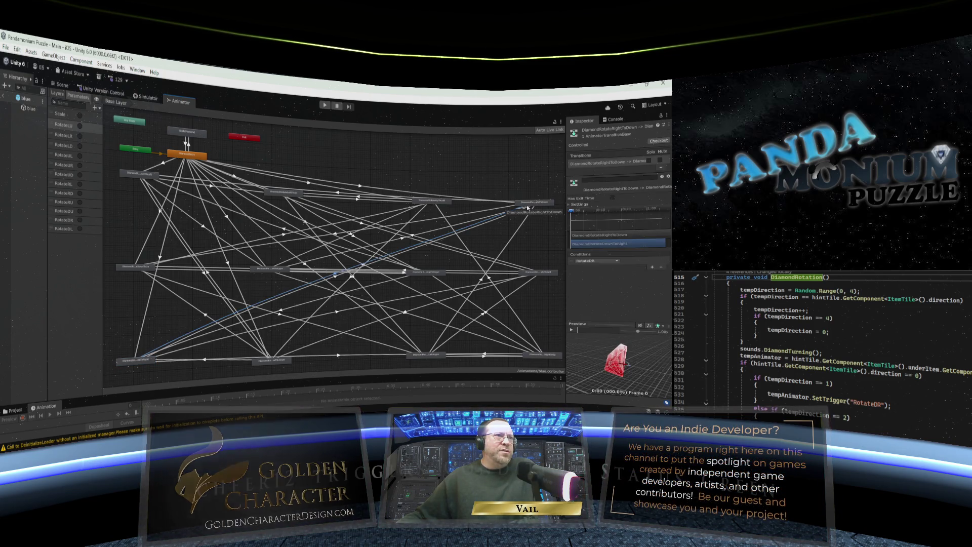
left_click(151, 361)
left_click(281, 311)
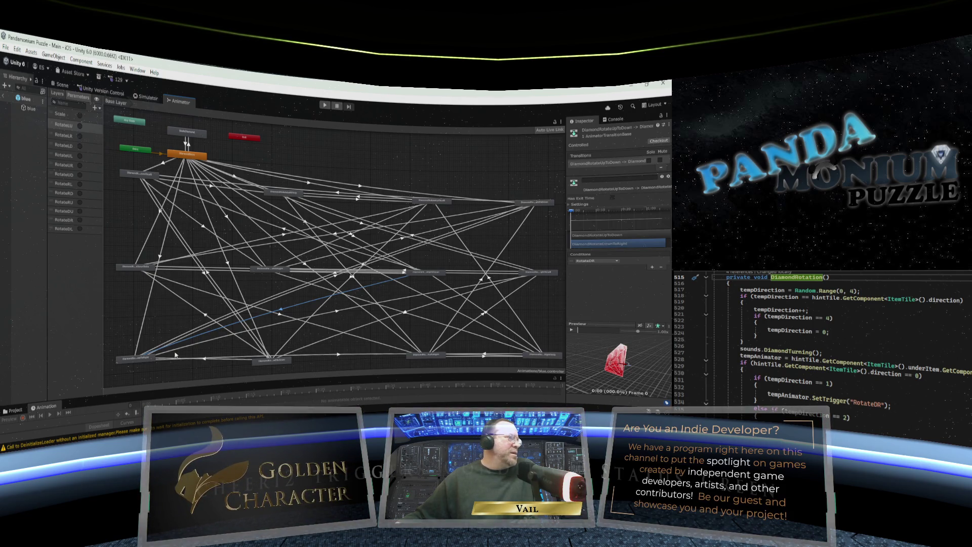
Drop DiamondRotateDownToRight level with its bottom-row neighbour and nudge DiamondRotateDownToUp up.
left_click(150, 357)
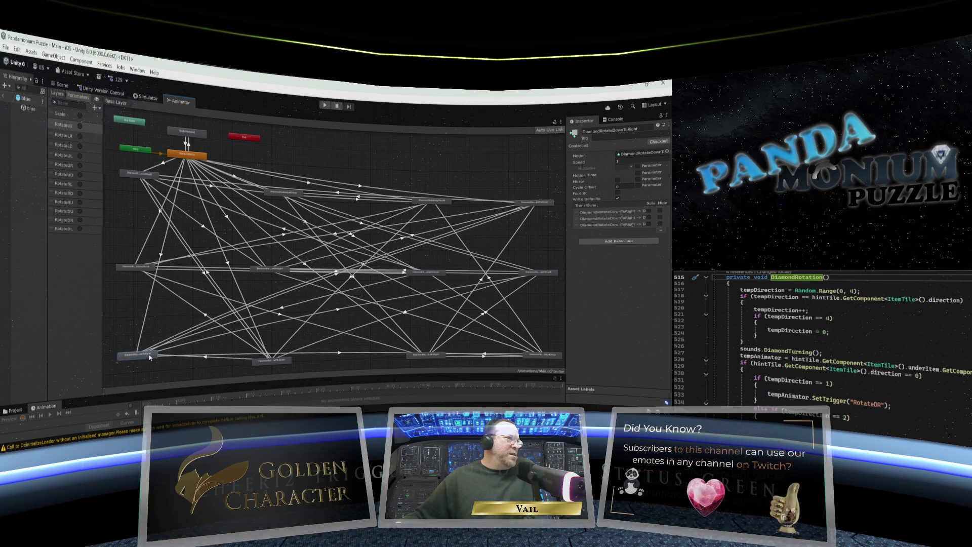
left_click_drag(150, 357, 152, 349)
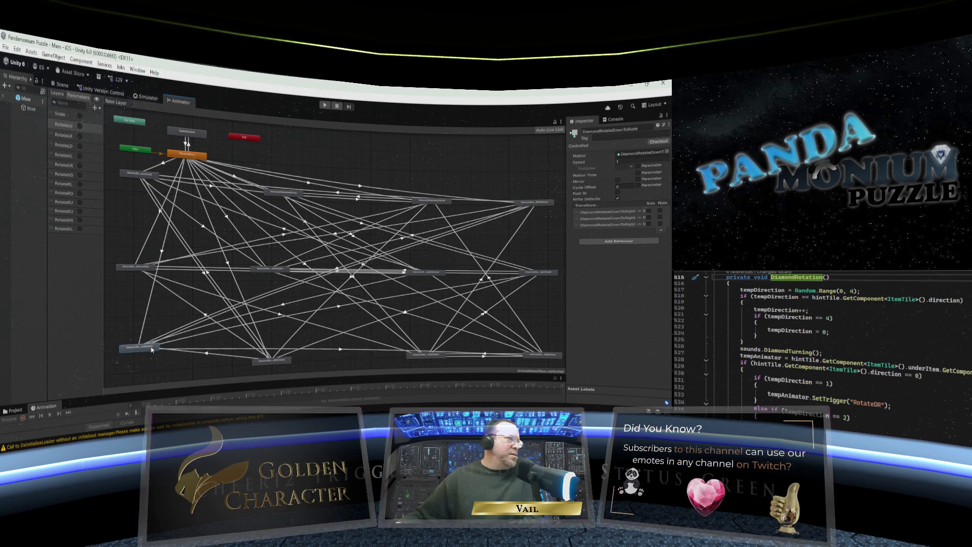
left_click(207, 355)
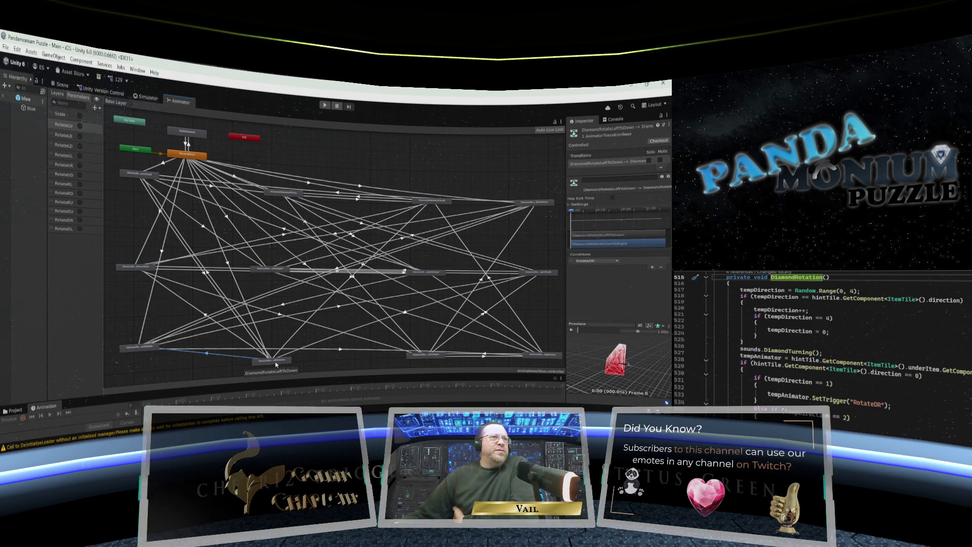
left_click_drag(144, 348, 141, 365)
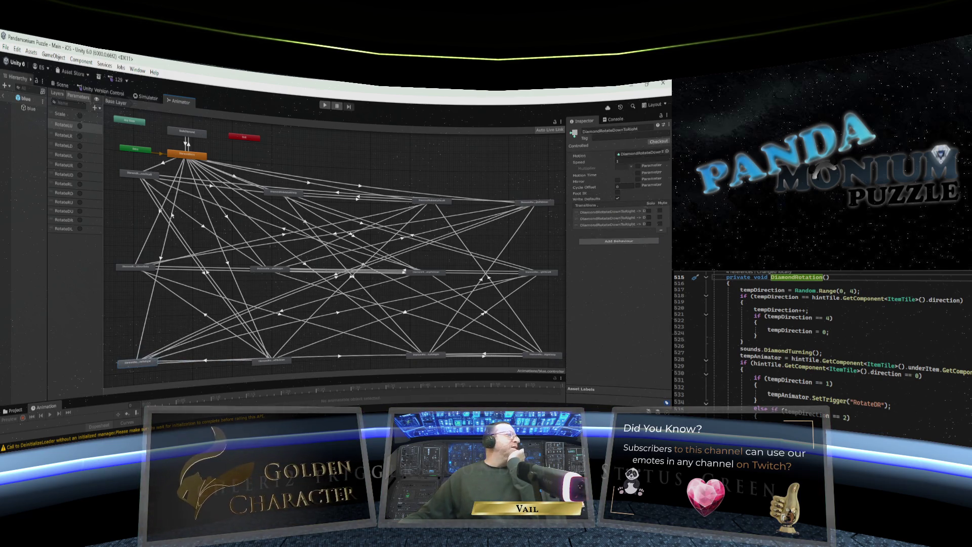
left_click_drag(142, 272, 143, 268)
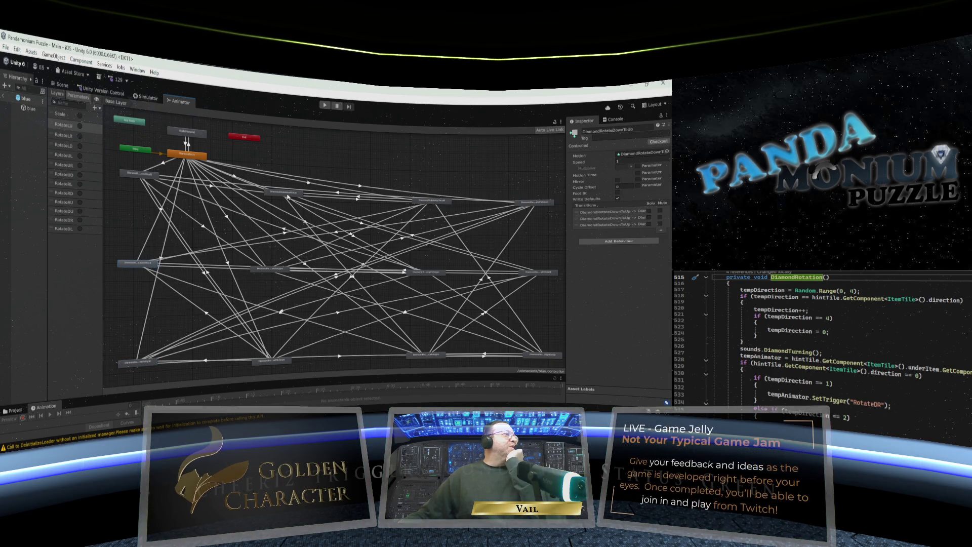
Shift DiamondRotateLeftToUp up-left and review the nearby RightToDown, RotateDU, LeftToDown and entry transitions.
left_click(288, 197)
left_click_drag(287, 196, 284, 194)
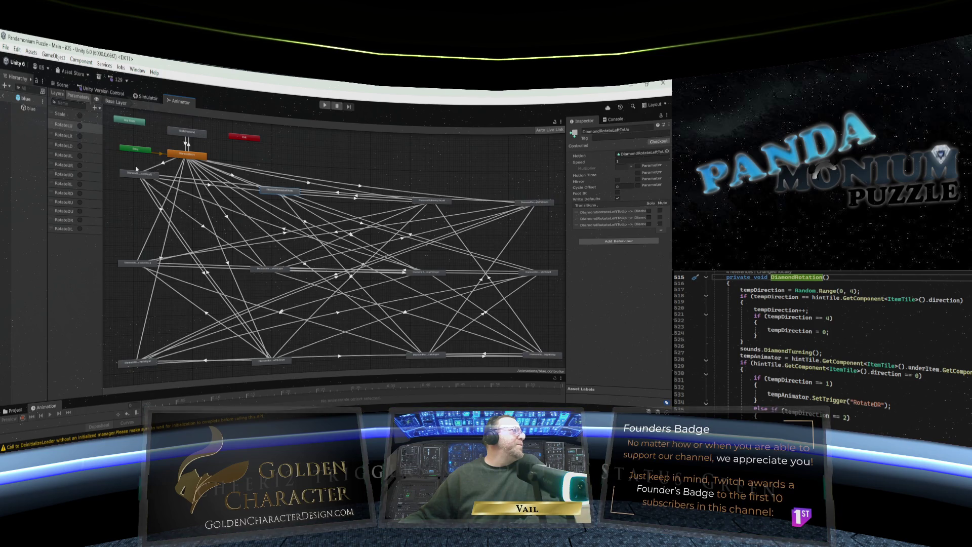
left_click(137, 174)
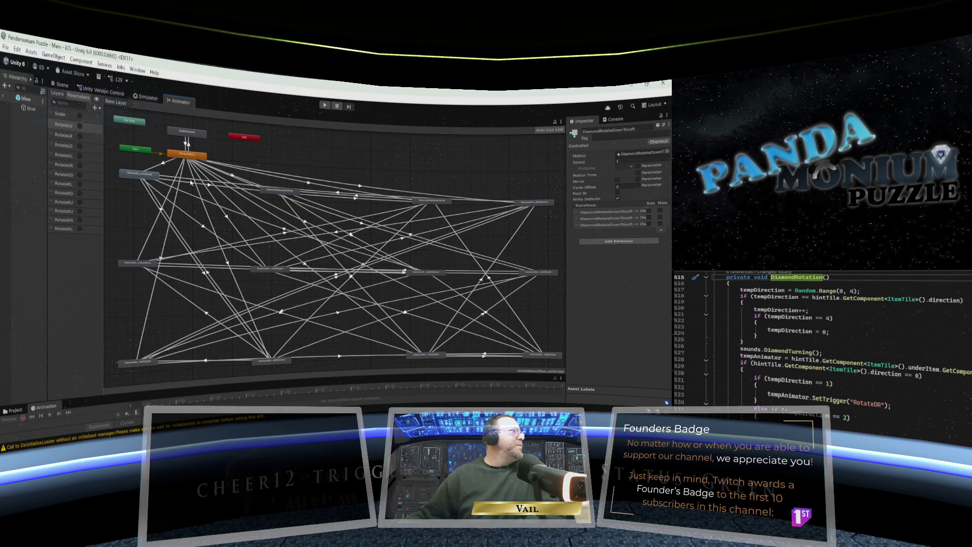
left_click(338, 193)
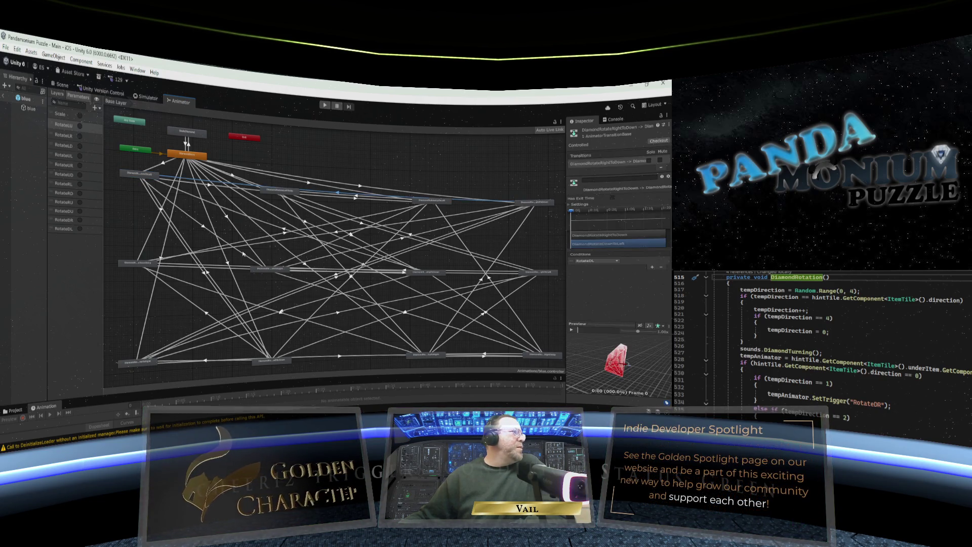
left_click(337, 233)
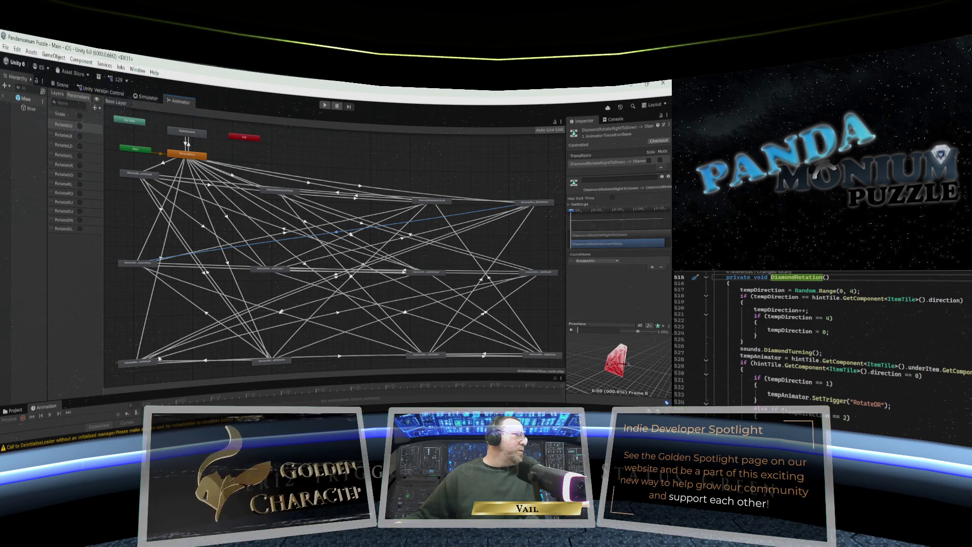
left_click(206, 361)
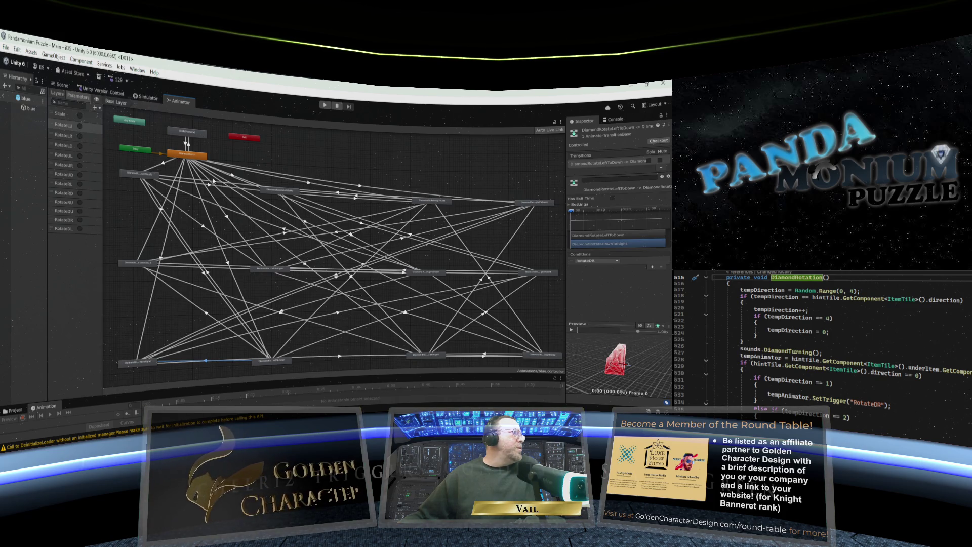
left_click(164, 164)
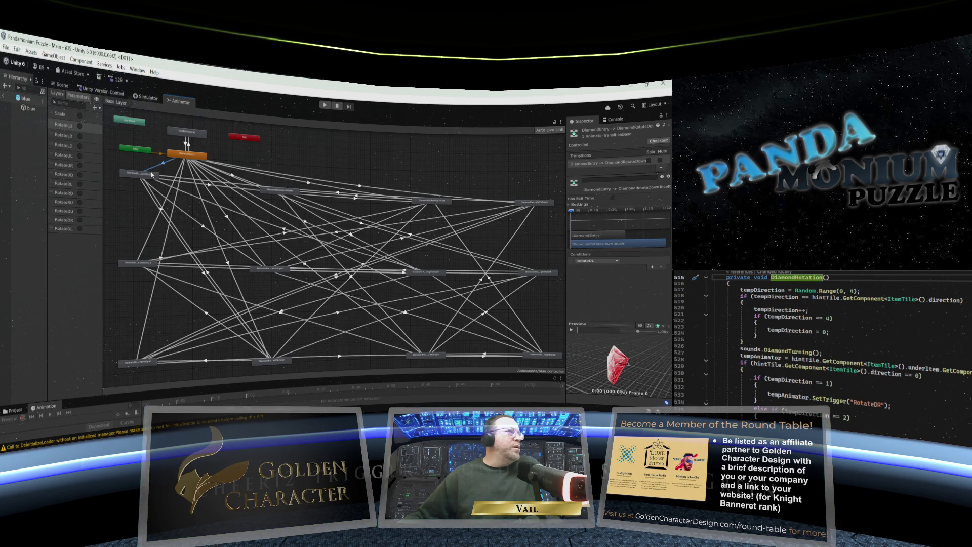
Move DiamondRotateLeftToUp down-right and check its entry and DownToLeft→LeftToUp transitions.
left_click(287, 193)
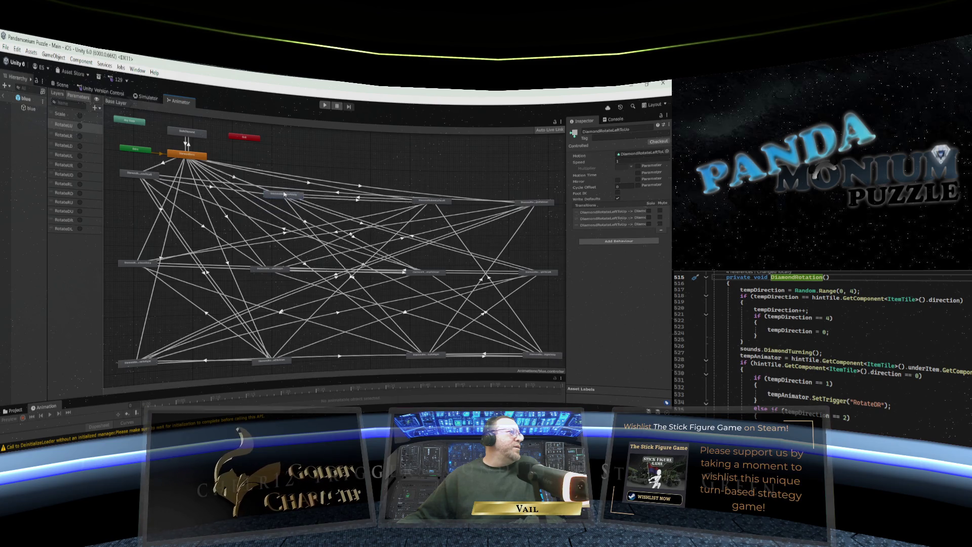
left_click_drag(281, 193, 285, 201)
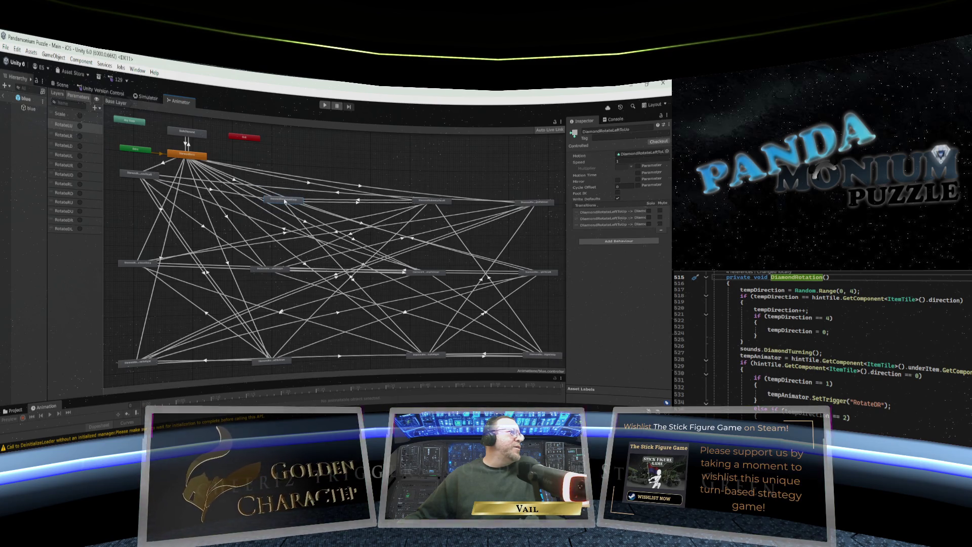
left_click(234, 181)
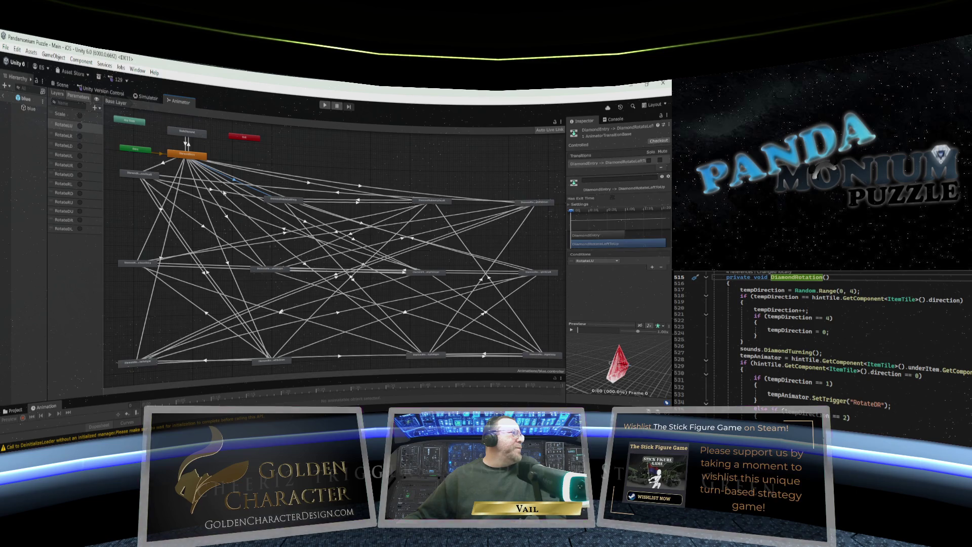
left_click(213, 191)
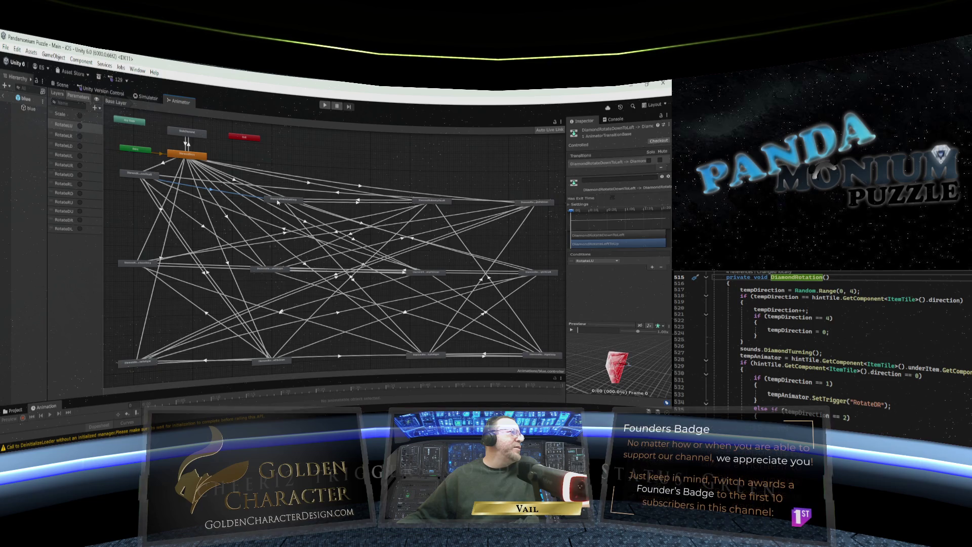
left_click(277, 201)
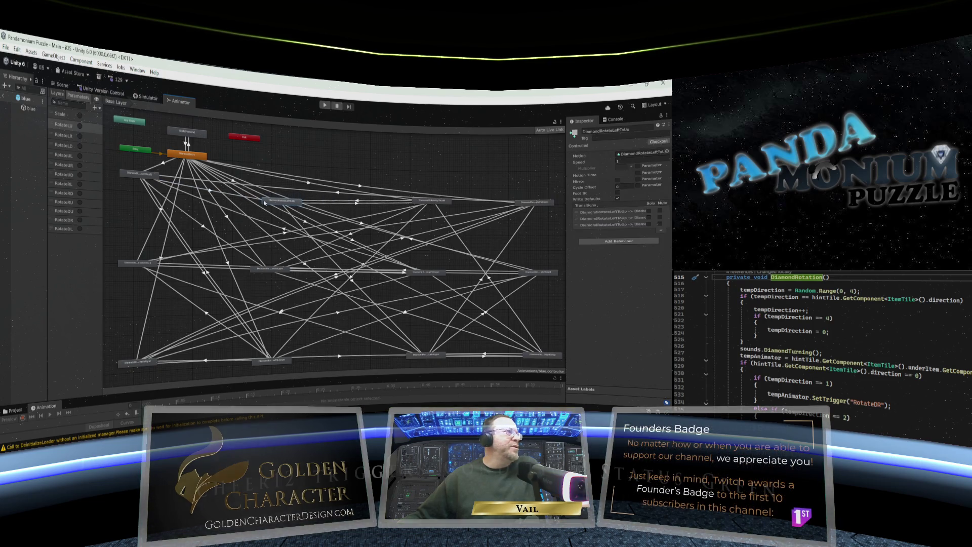
left_click(211, 191)
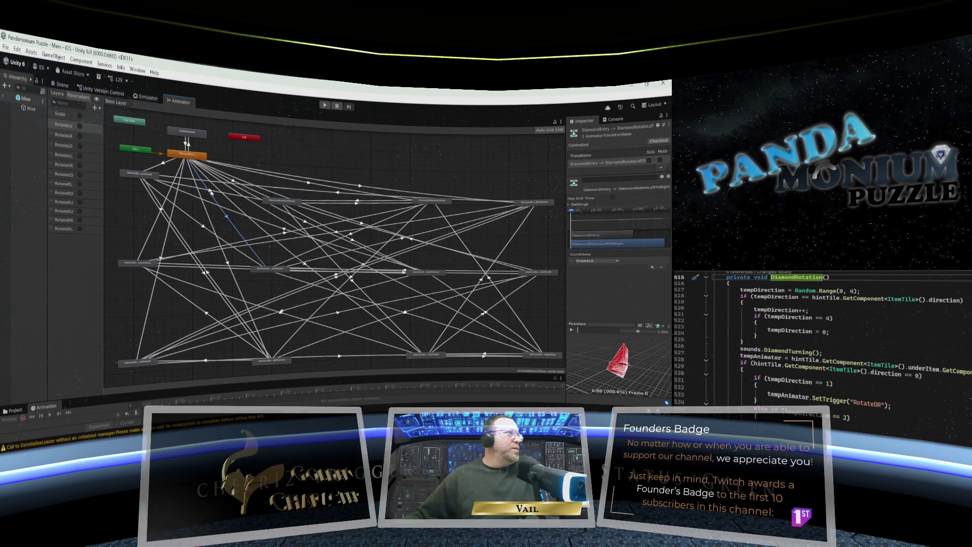
left_click(211, 192)
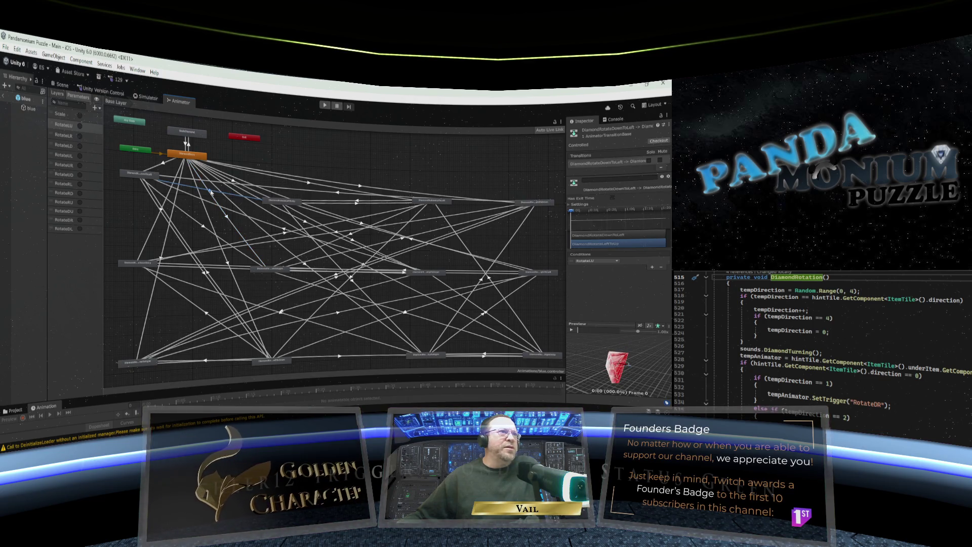
Fine-tune DiamondRotateLeftToUp's position, then move DiamondRotateLeftToRight up and right.
left_click(274, 201)
left_click_drag(274, 201, 273, 204)
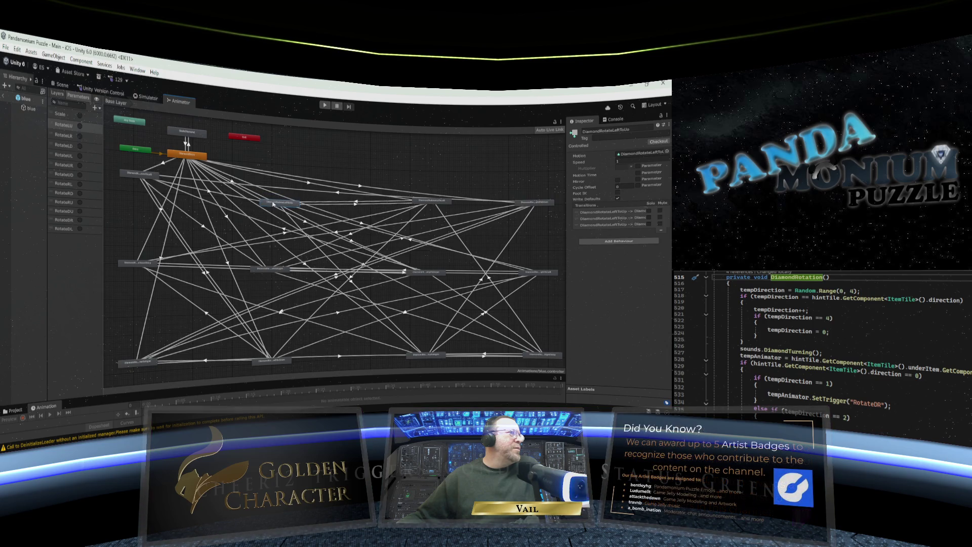
left_click(357, 203)
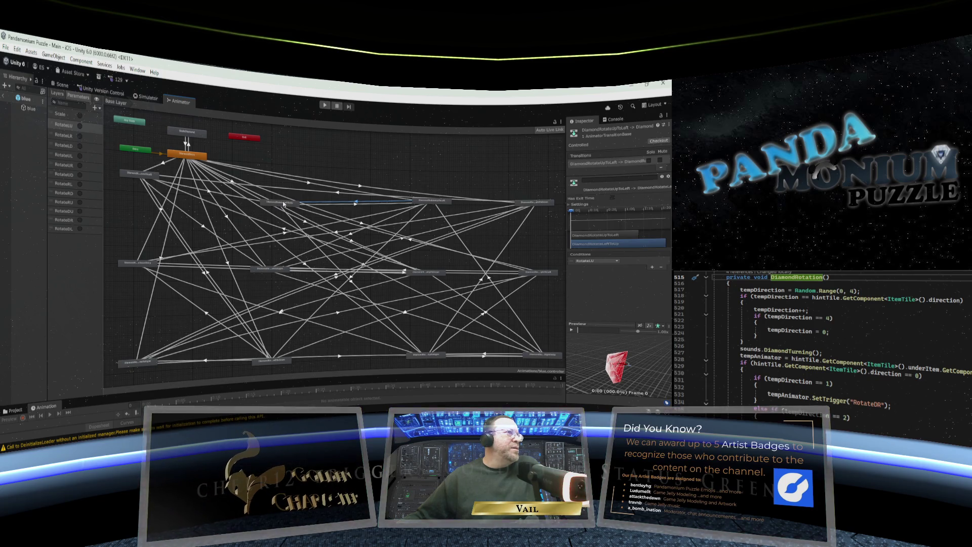
left_click_drag(284, 204, 285, 192)
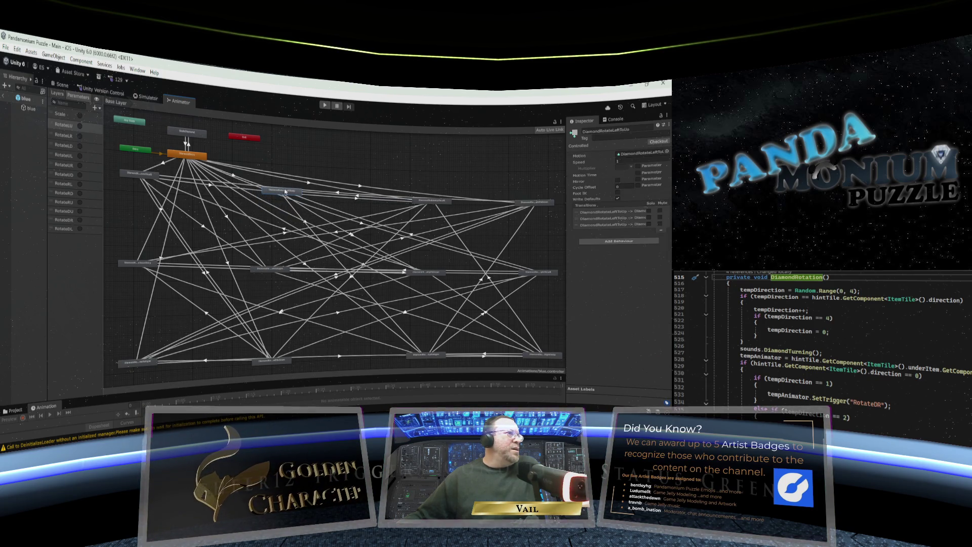
left_click(412, 235)
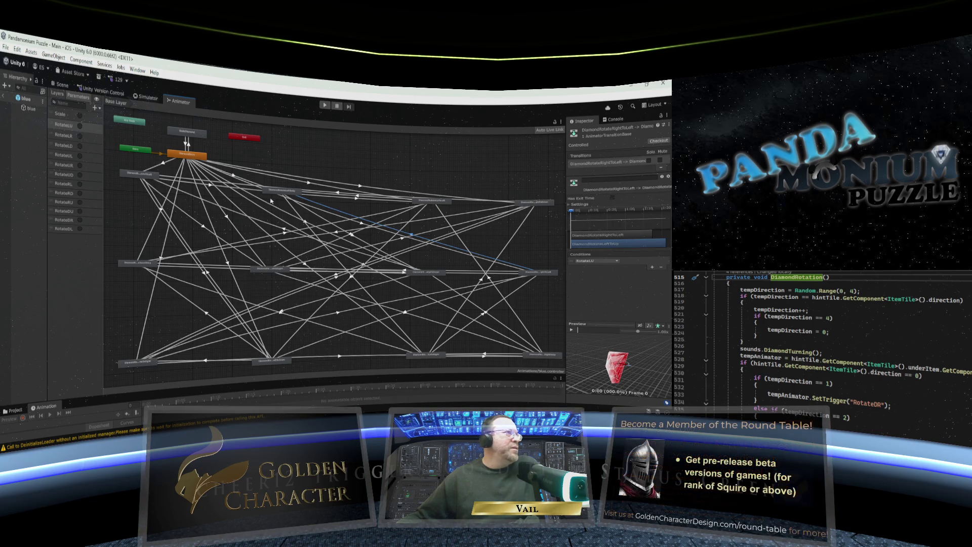
mouse_move(278, 193)
left_mouse_down()
mouse_move(274, 211)
mouse_move(272, 191)
left_mouse_up()
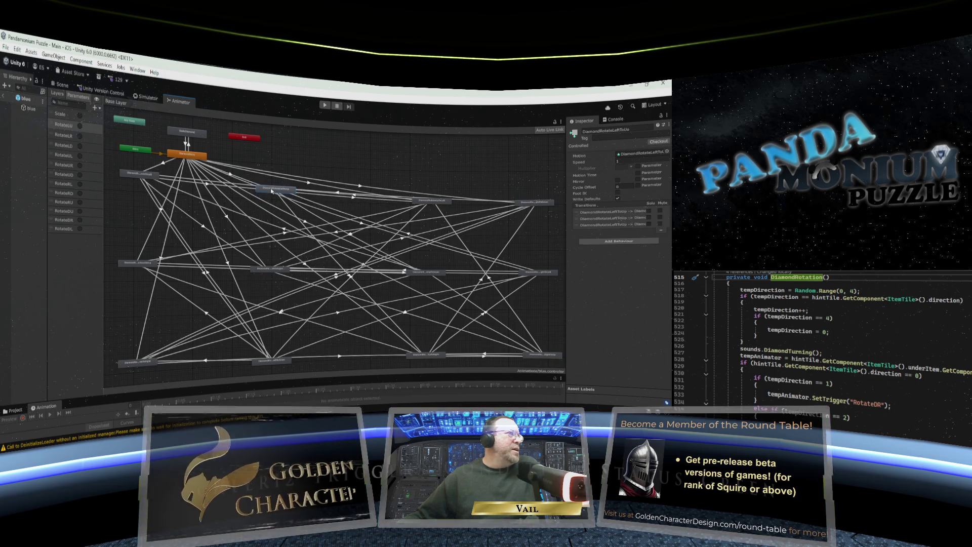
left_click(272, 270)
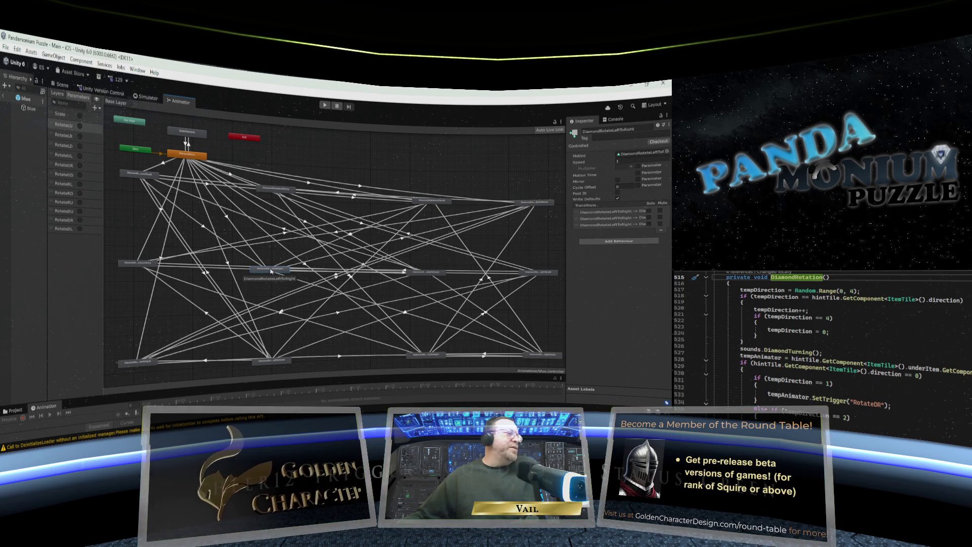
left_click_drag(272, 272, 282, 266)
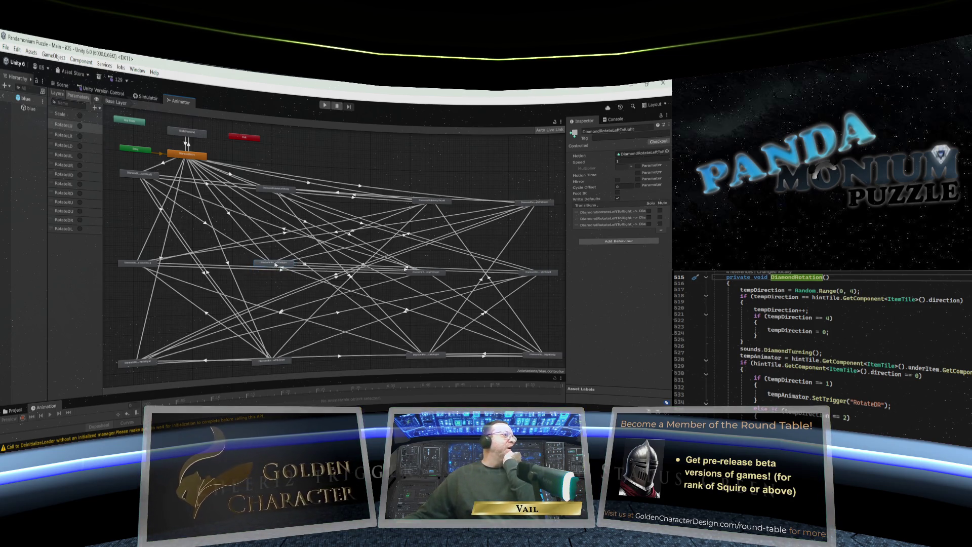
Review DiamondRotateLeftToRight's entry, DownToLeft and UpToLeft transitions and nudge it up-right.
left_click(230, 216)
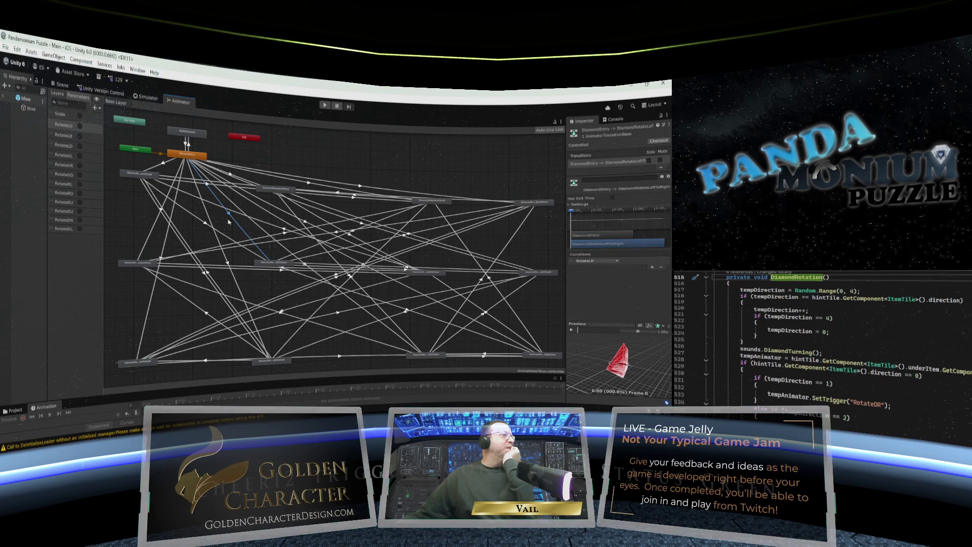
left_click(264, 262)
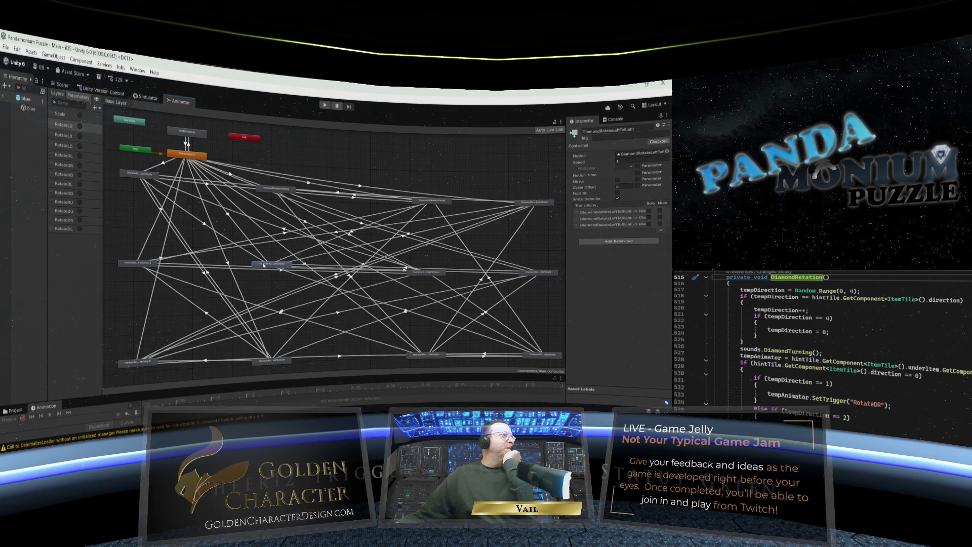
left_click(258, 256)
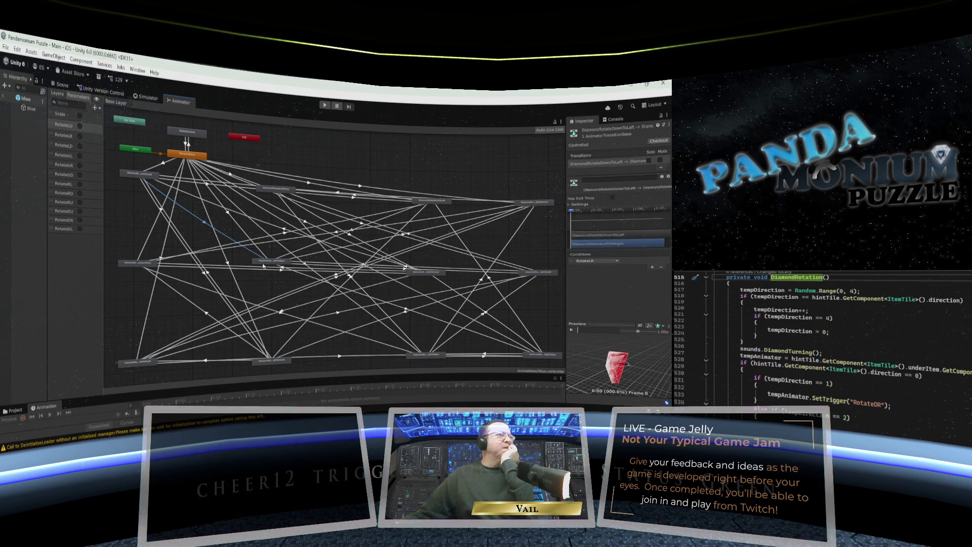
left_click(354, 229)
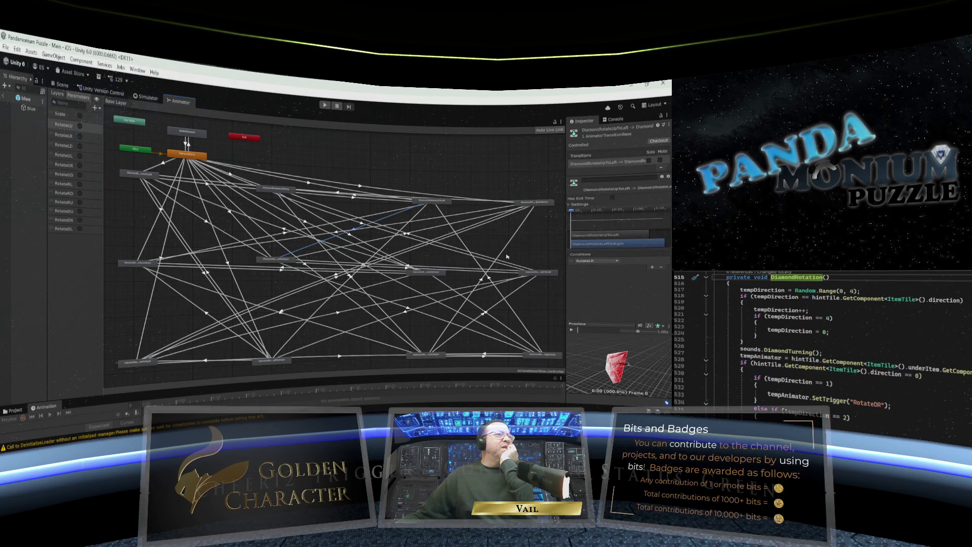
left_click(280, 261)
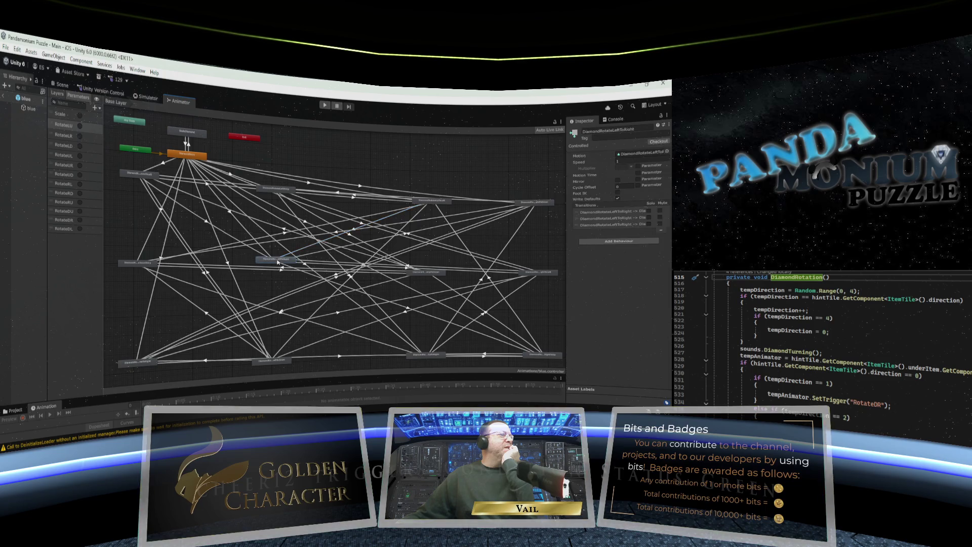
left_click_drag(281, 262, 285, 258)
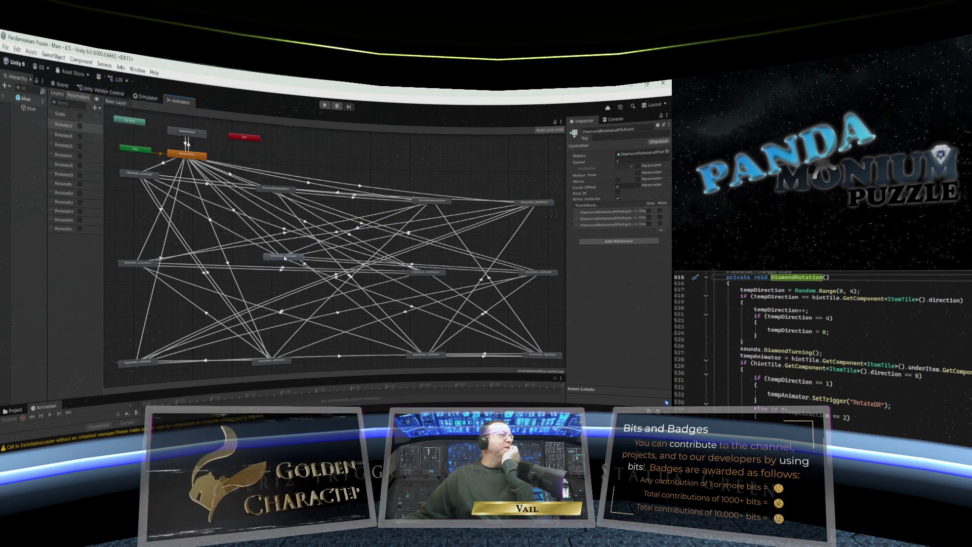
left_click(413, 265)
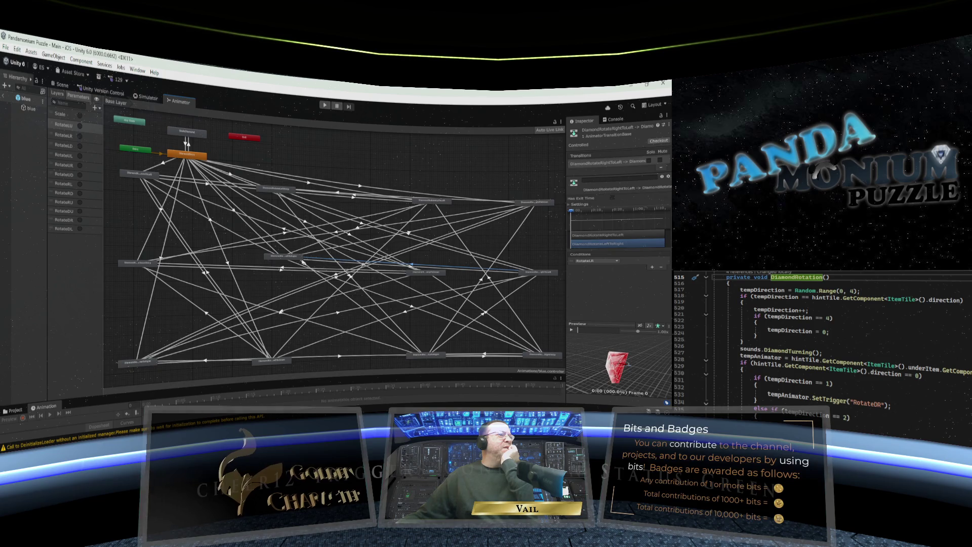
Nudge DiamondRotateUpToLeft and review its DiamondEntry transition's settings and condition parameter.
left_click_drag(432, 205, 429, 207)
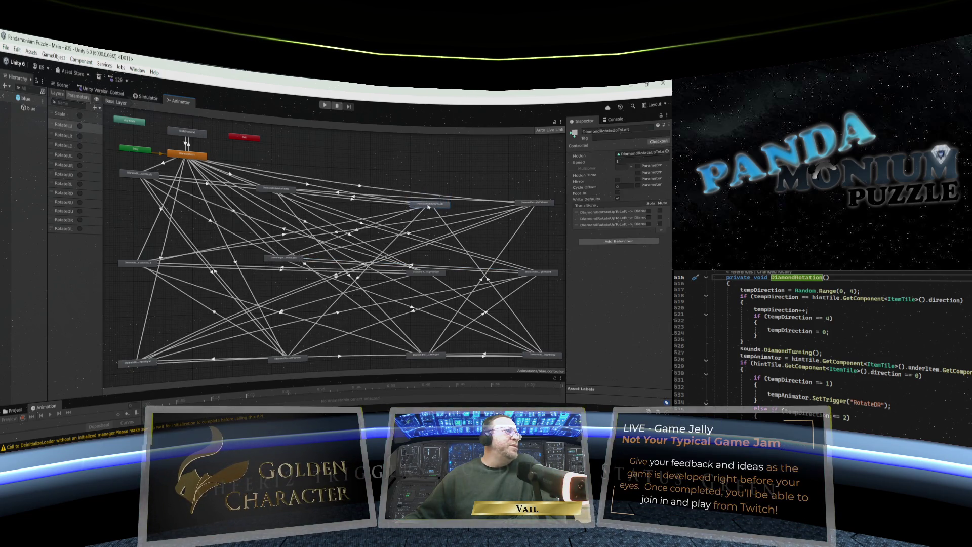
left_click(307, 184)
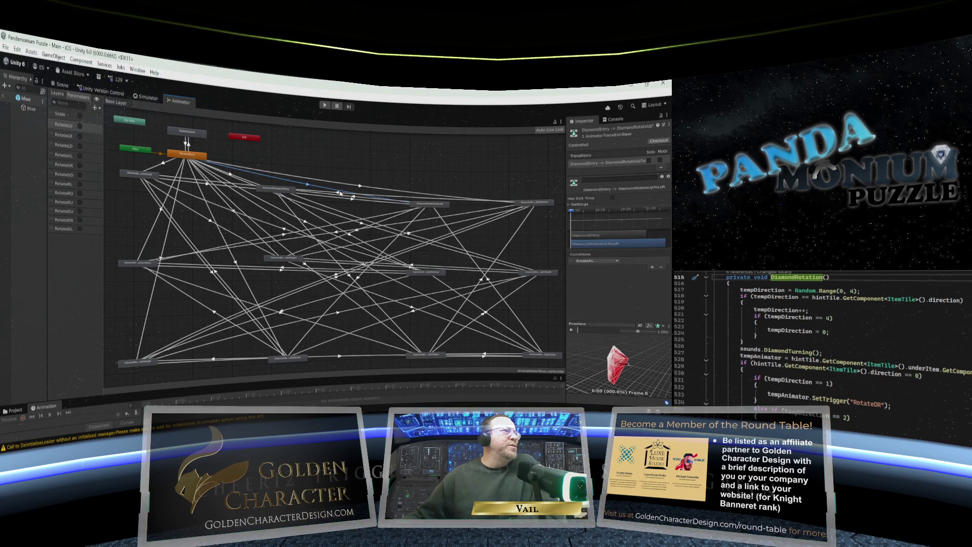
left_click(438, 205)
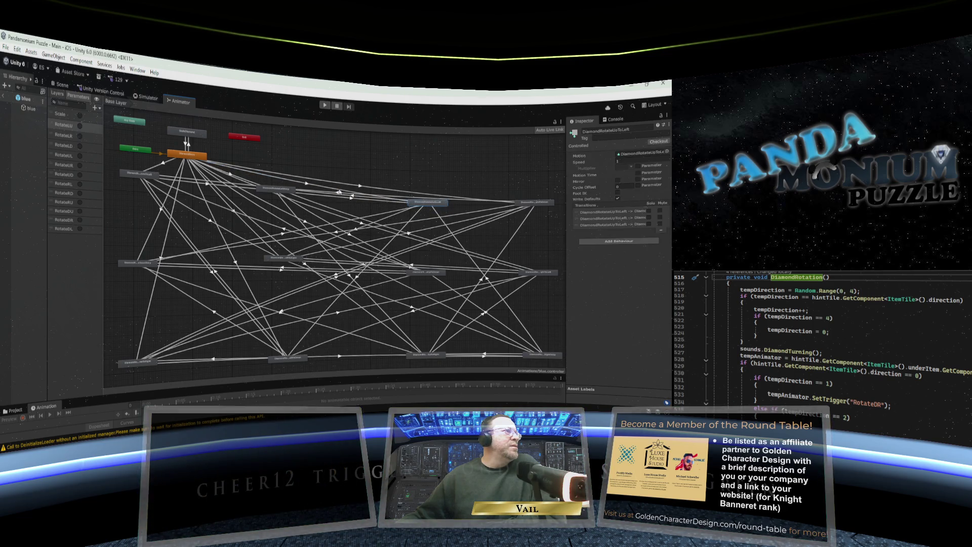
left_click(306, 185)
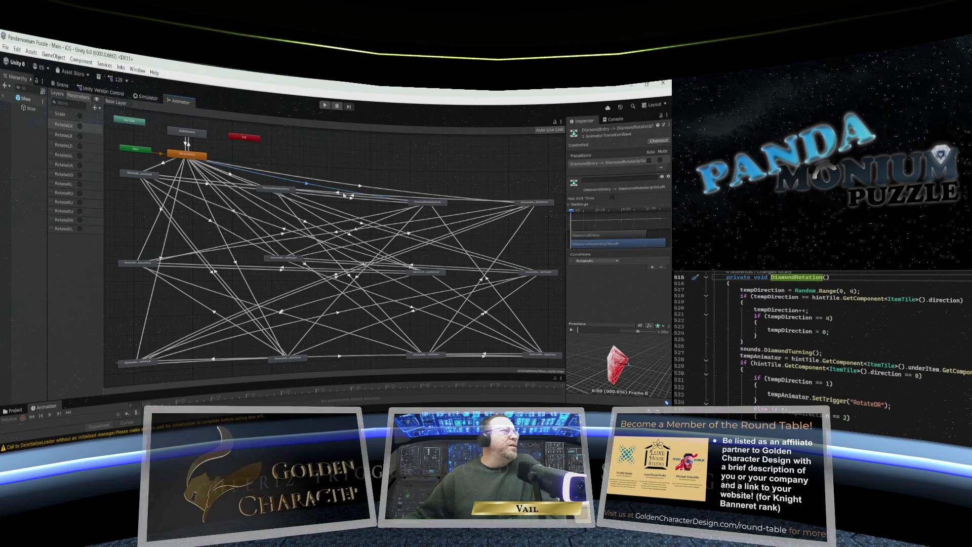
left_click(424, 204)
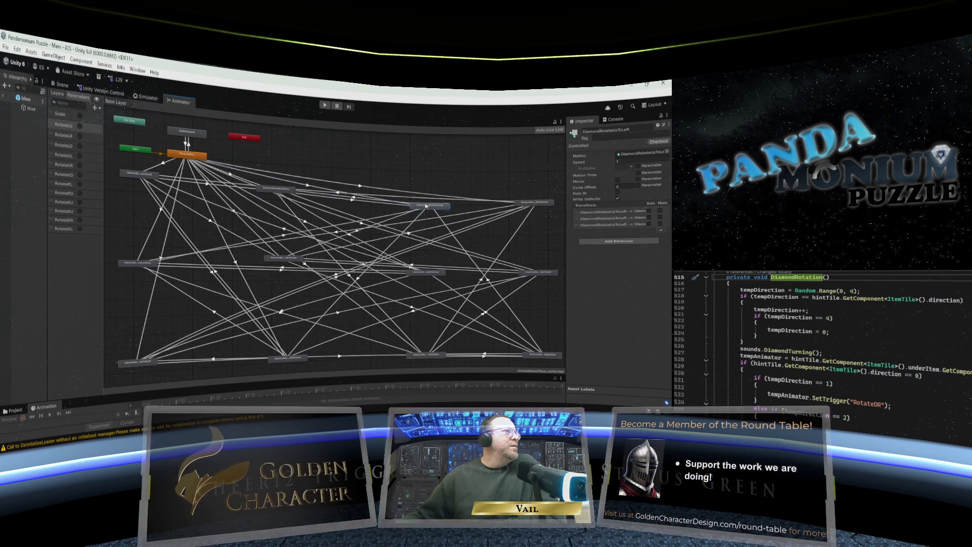
left_click(308, 183)
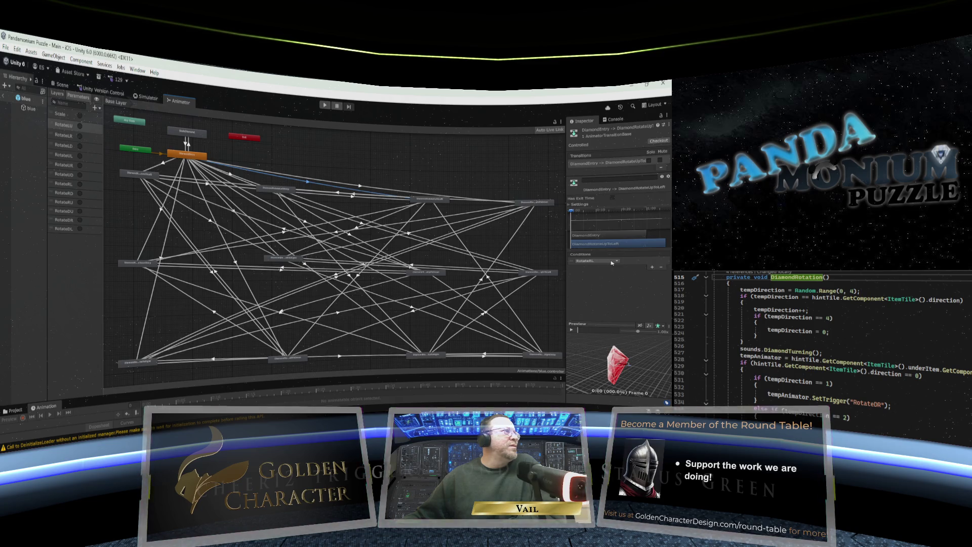
left_click(612, 261)
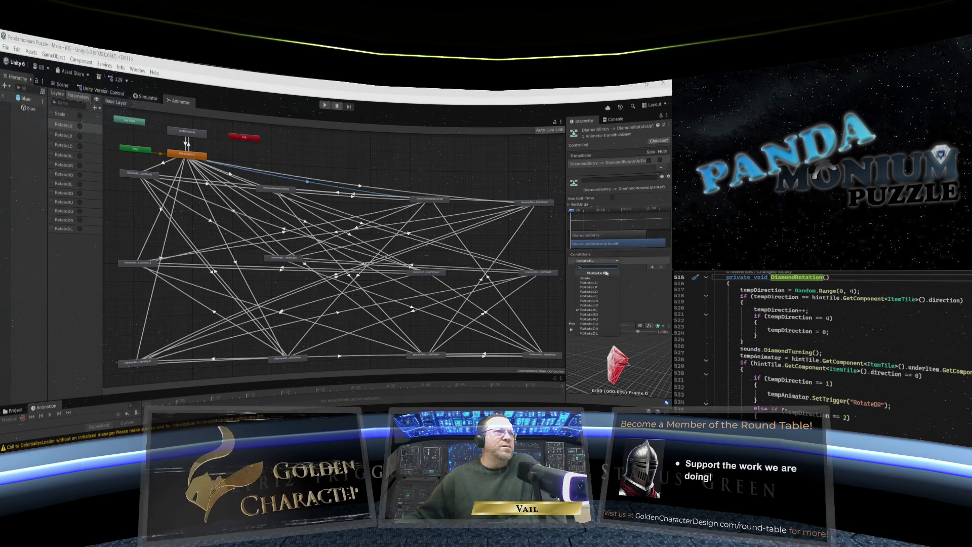
Switch the DiamondEntry→DiamondRotateUpToLeft condition from RotateRL to RotateUL and recheck its transitions.
left_click(595, 297)
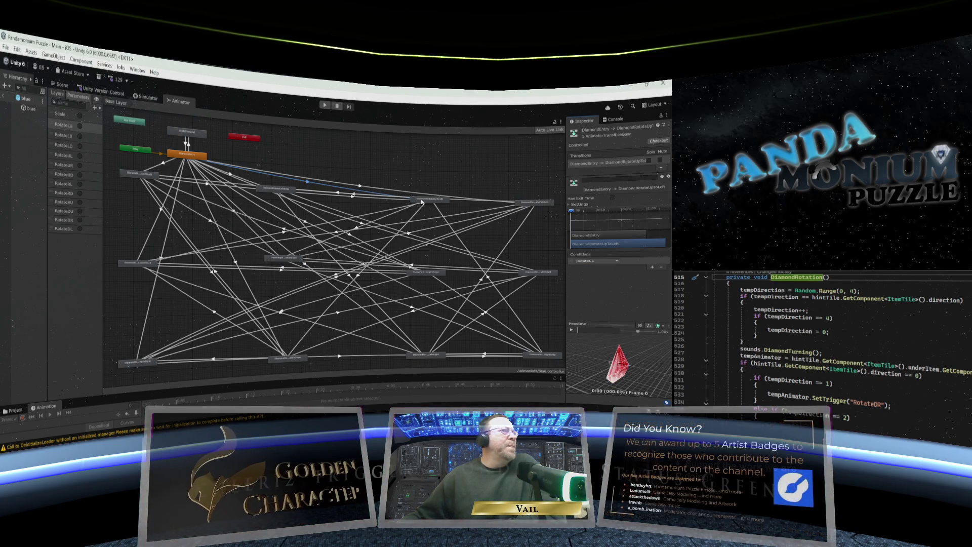
mouse_move(422, 201)
left_mouse_down()
mouse_move(425, 212)
mouse_move(424, 204)
left_mouse_up()
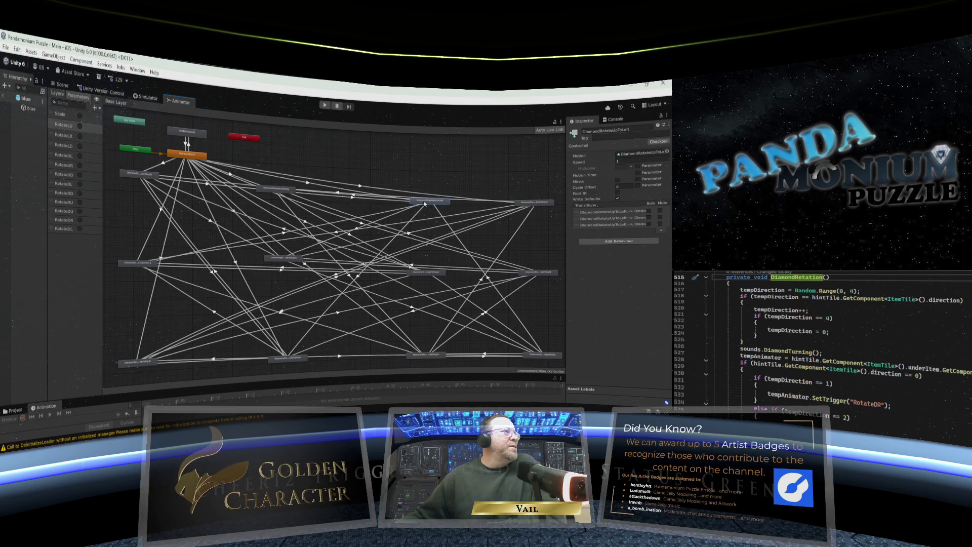
left_click(307, 180)
left_click(440, 203)
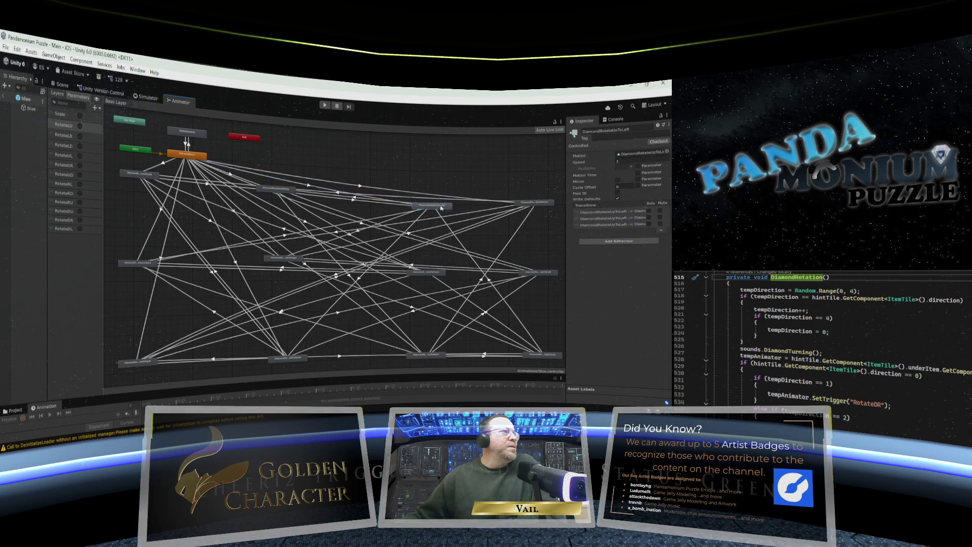
left_click(353, 199)
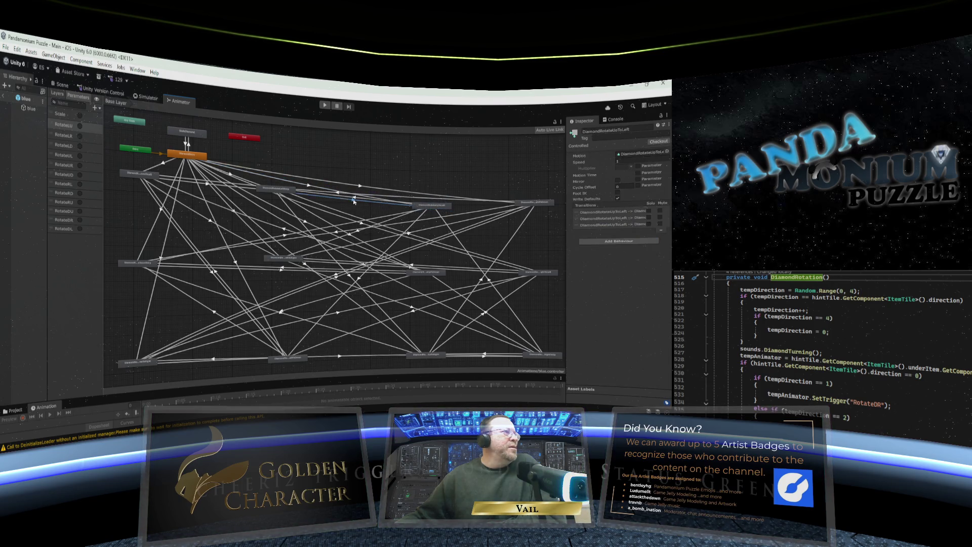
left_click(428, 206)
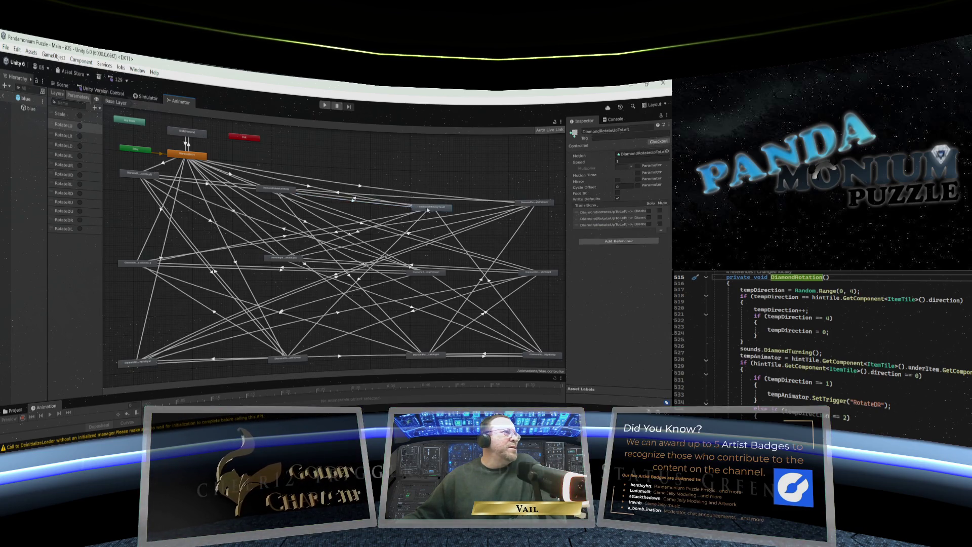
Fine-tune DiamondRotateUpToLeft's position while checking its RightToUp and LeftToUp incoming transitions.
left_click_drag(425, 208, 424, 205)
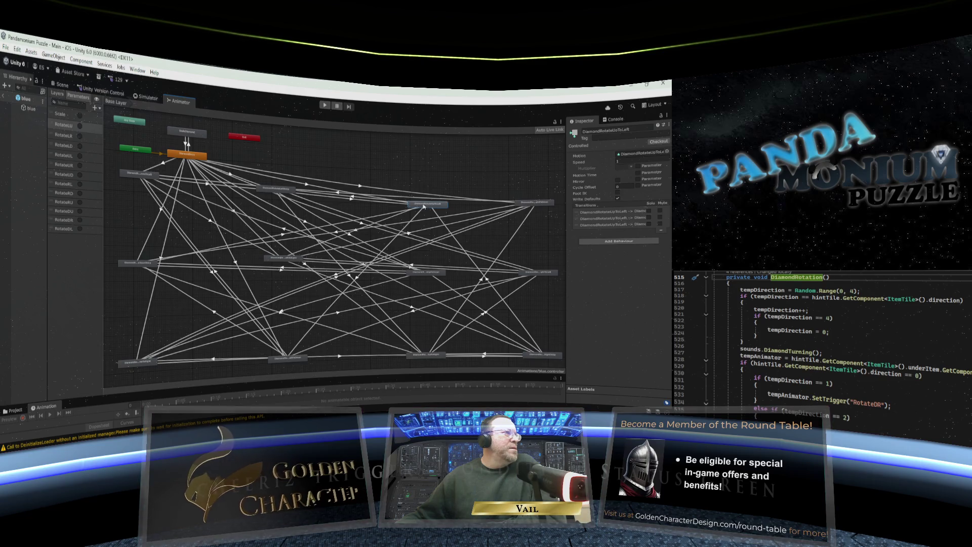
left_click(283, 235)
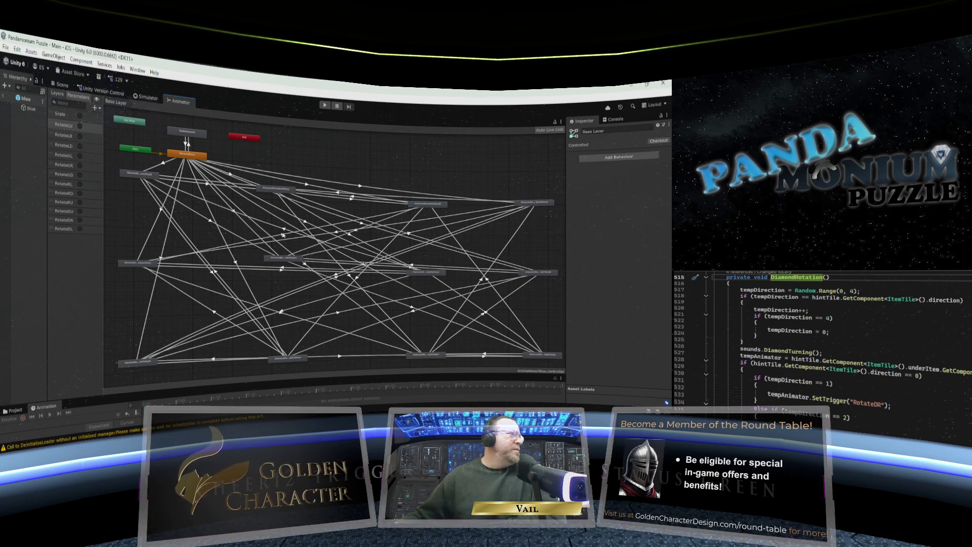
left_click(284, 236)
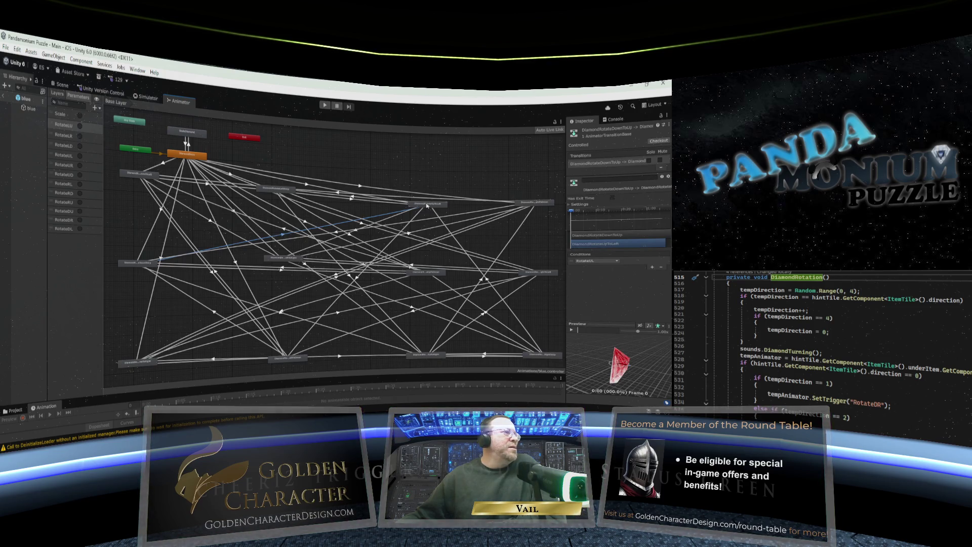
left_click_drag(427, 205, 425, 210)
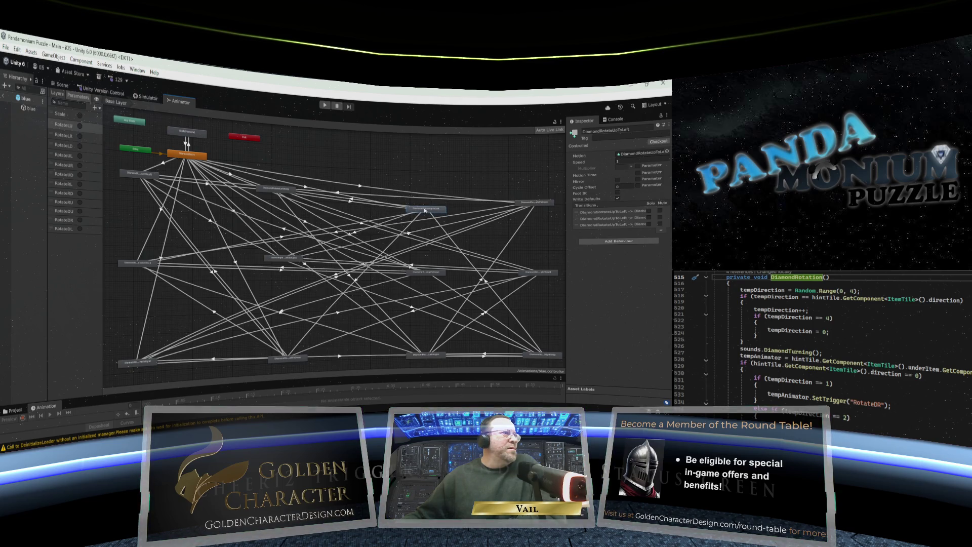
left_click(487, 284)
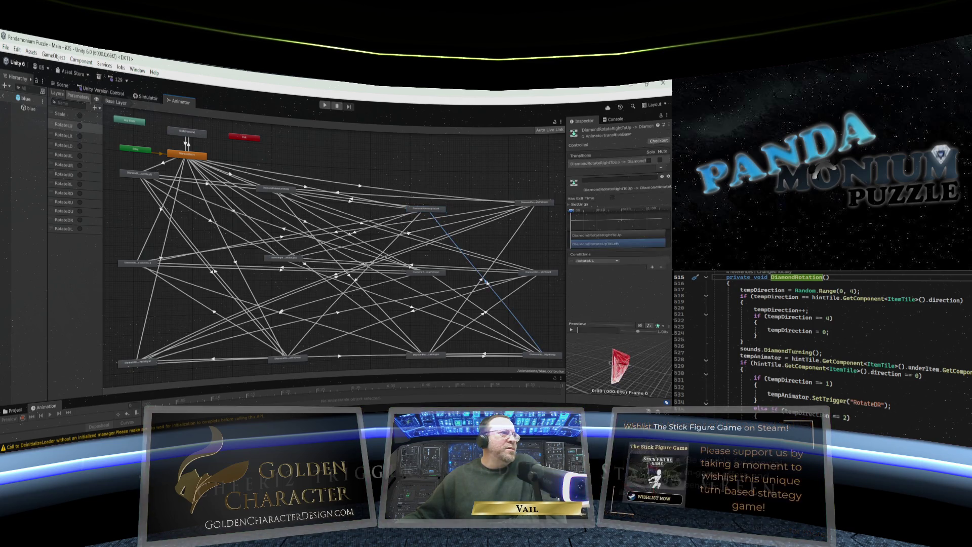
left_click_drag(421, 207, 414, 206)
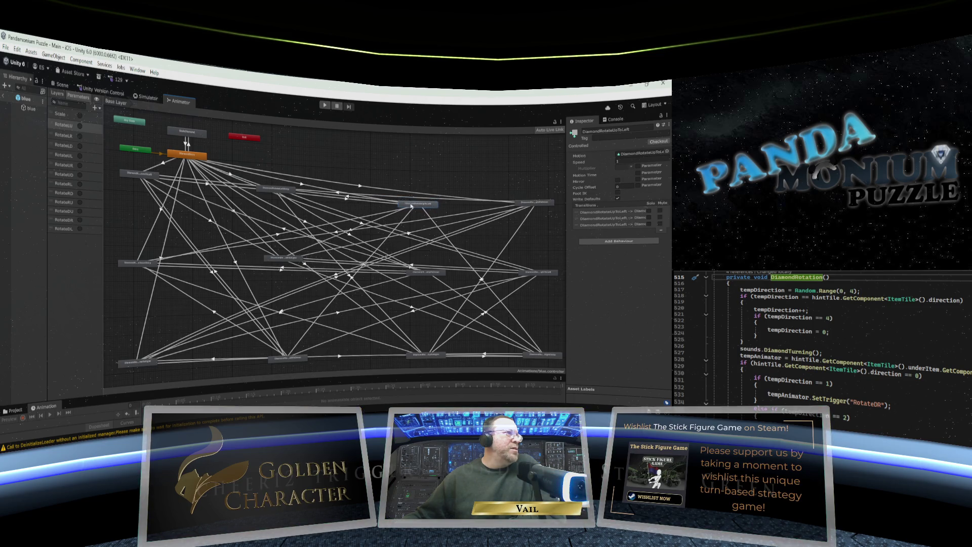
left_click(348, 200)
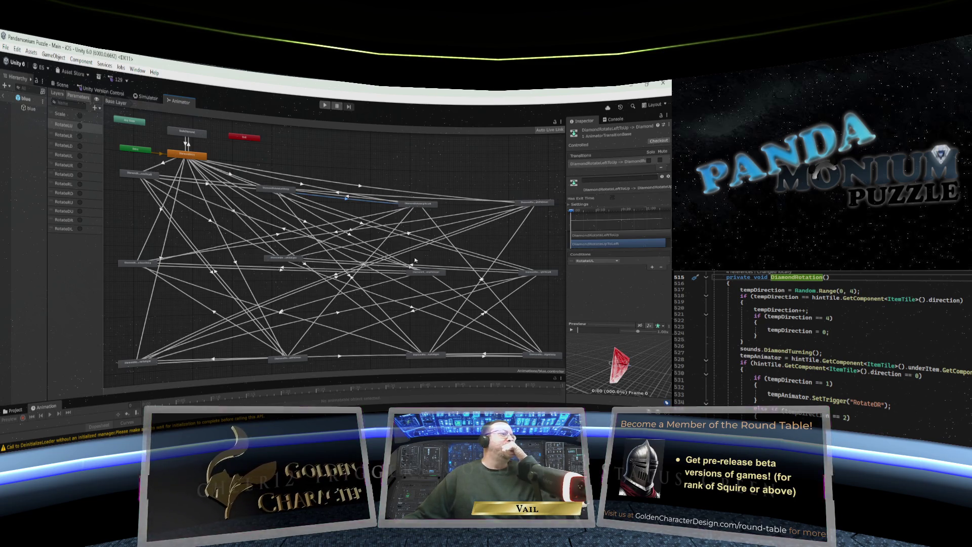
left_click(425, 274)
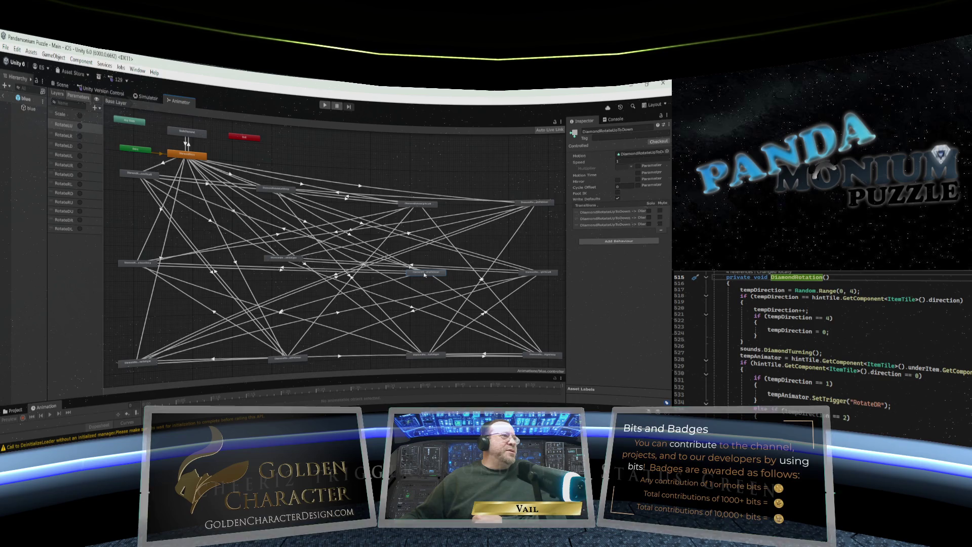
Shift DiamondRotateUpToDown down-left, checking its entry and LeftToUp transitions.
left_click_drag(425, 275, 421, 279)
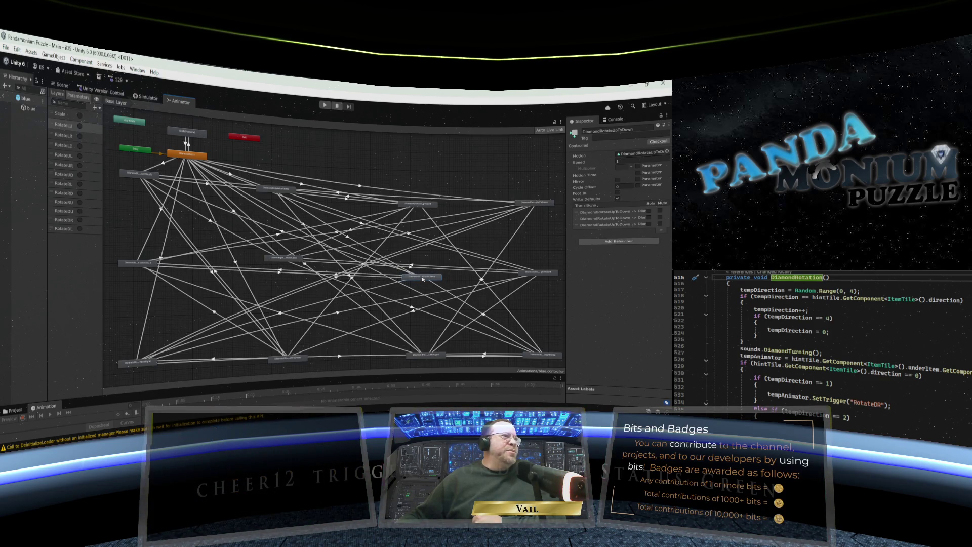
left_click_drag(423, 279, 420, 278)
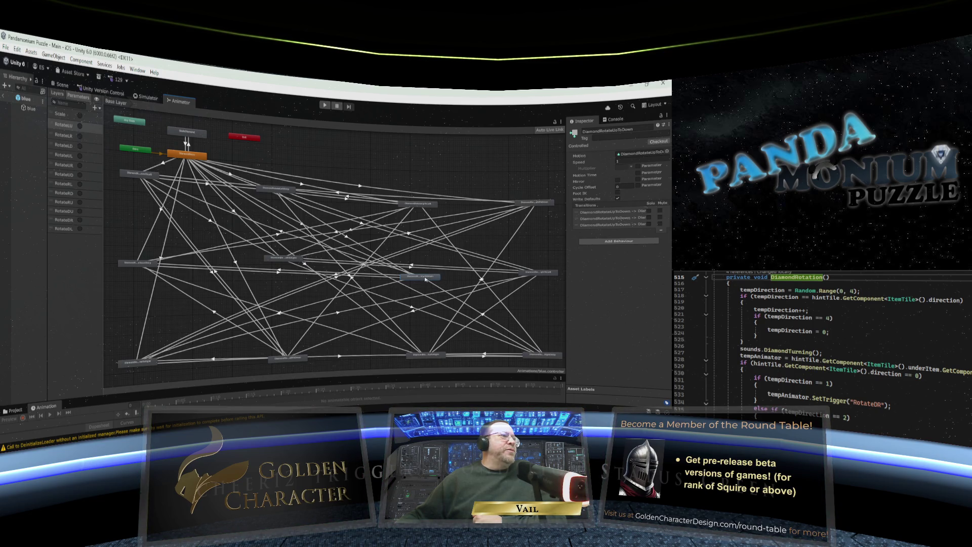
mouse_move(424, 278)
left_mouse_down()
mouse_move(367, 281)
mouse_move(417, 280)
left_mouse_up()
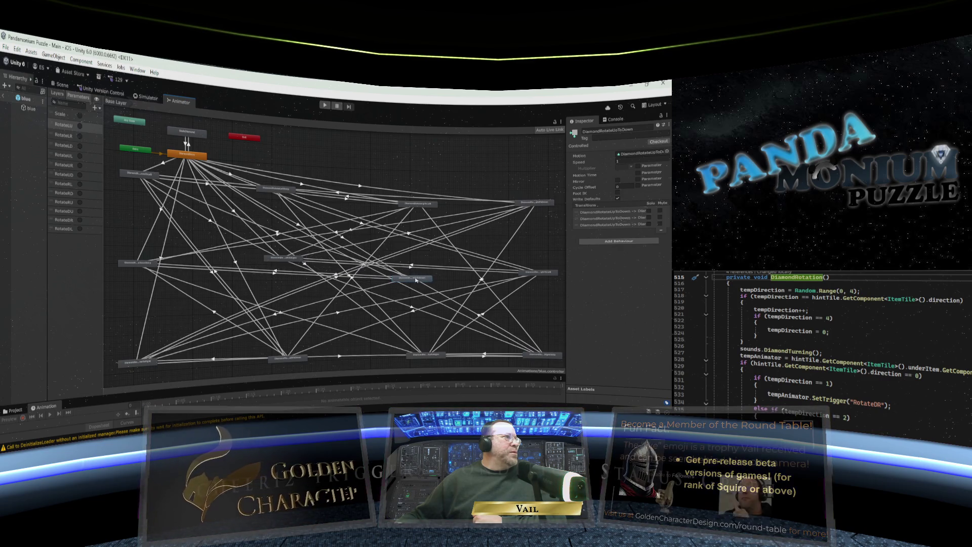
left_click(299, 227)
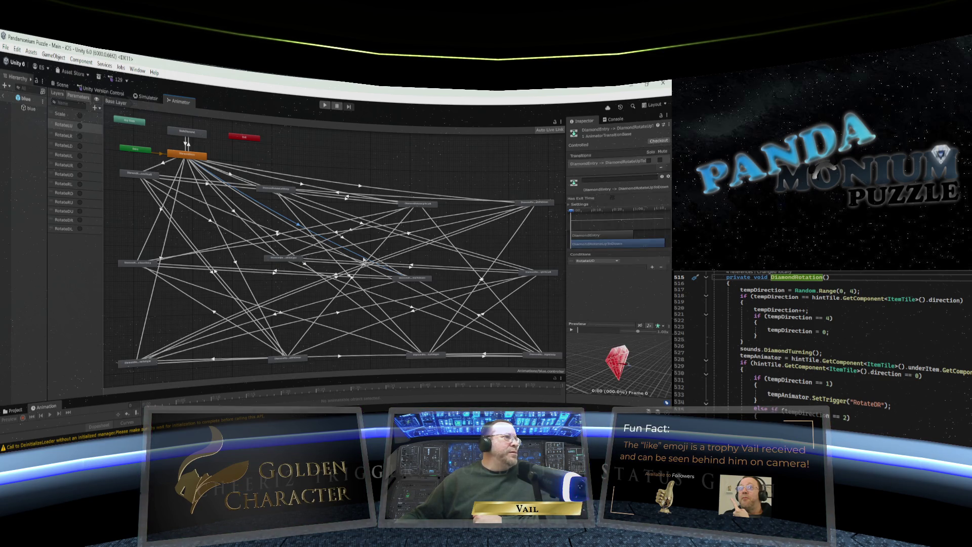
left_click_drag(416, 278, 414, 277)
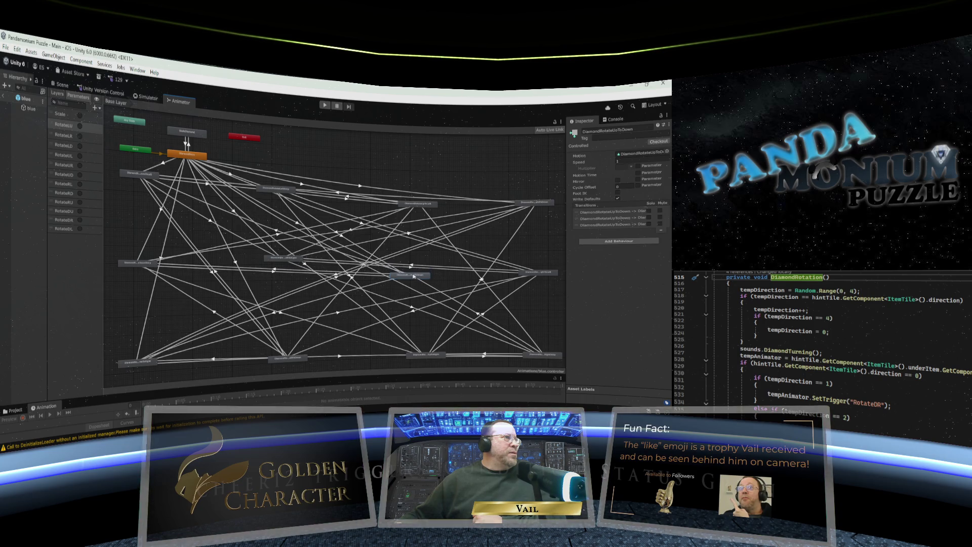
left_click(342, 236)
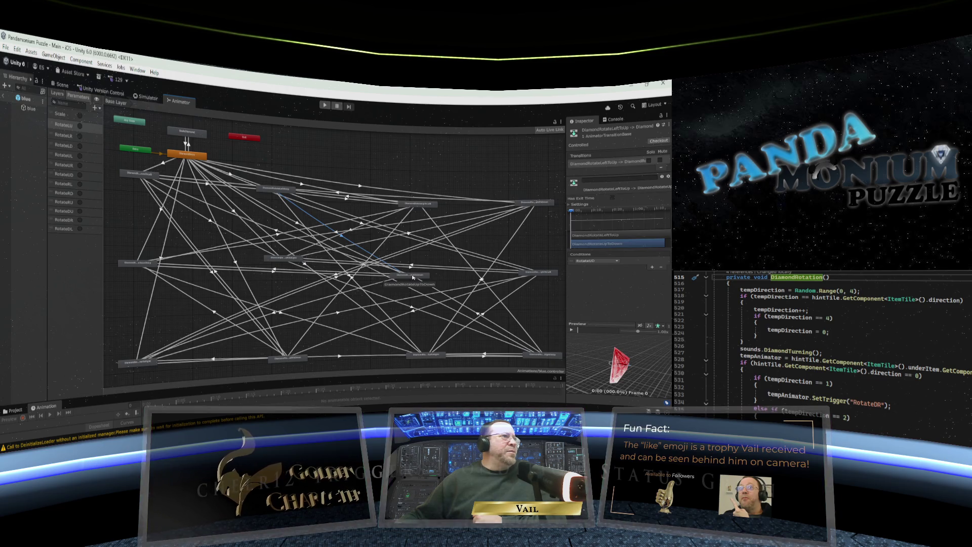
left_click(403, 275)
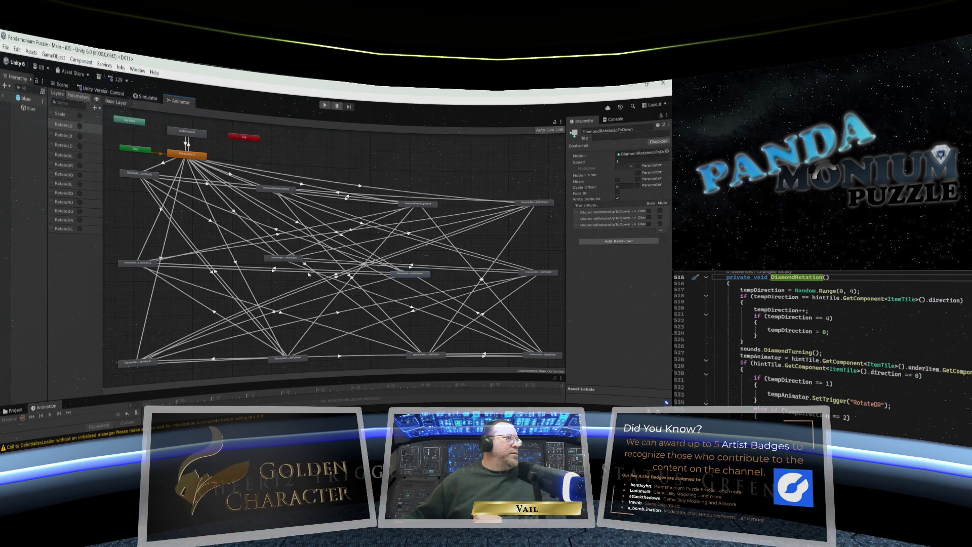
Check transitions around DiamondRotateUpToDown, then move DiamondRotateUpToRight up.
left_click(274, 271)
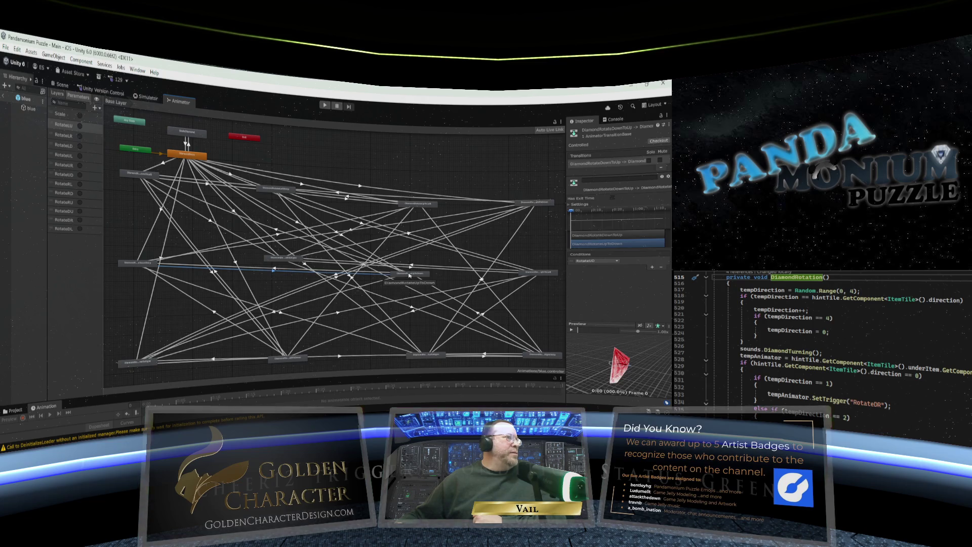
left_click(409, 276)
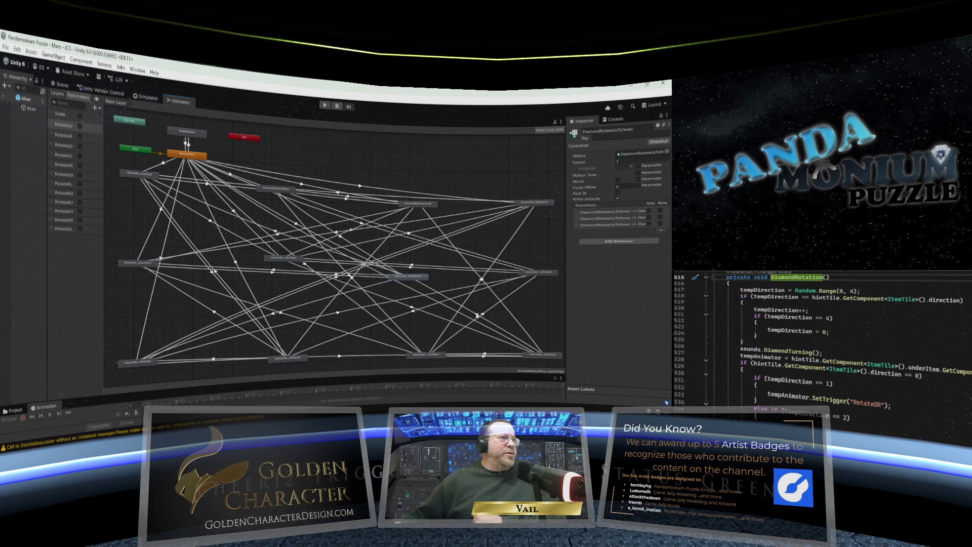
left_click(476, 315)
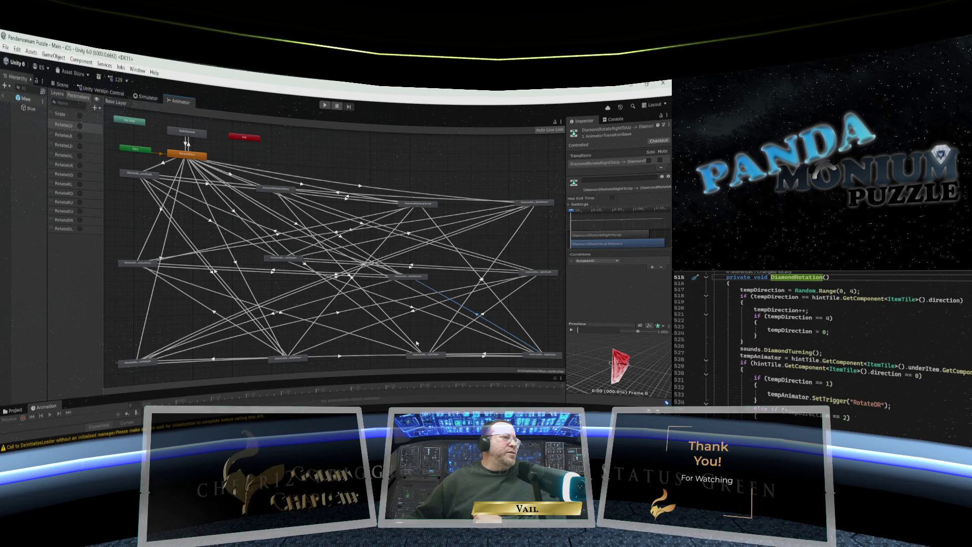
left_click(422, 356)
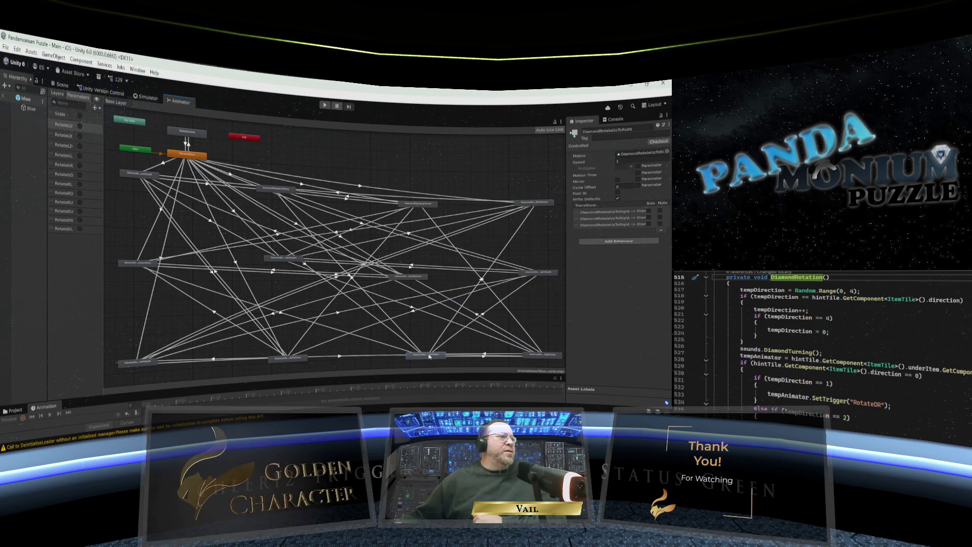
left_click_drag(429, 356, 432, 339)
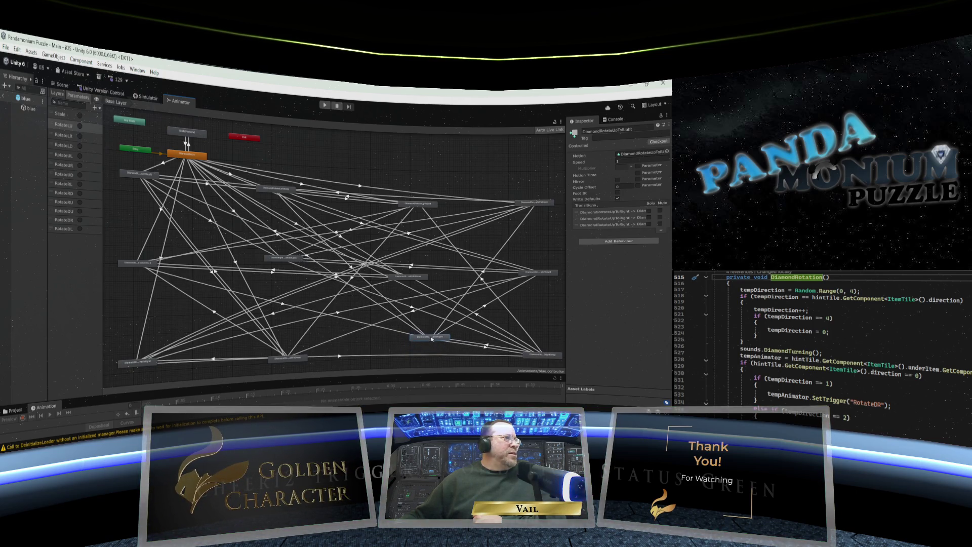
left_click(306, 256)
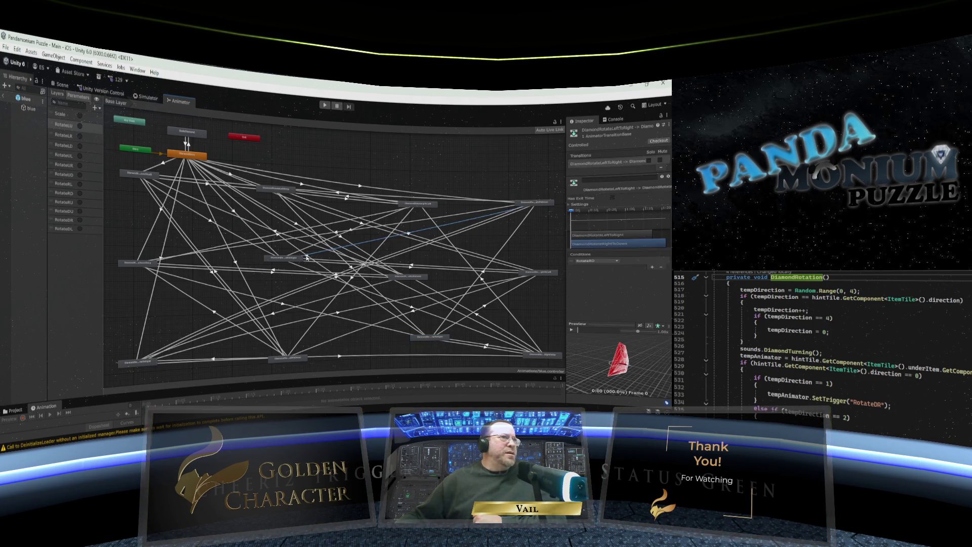
left_click(308, 258)
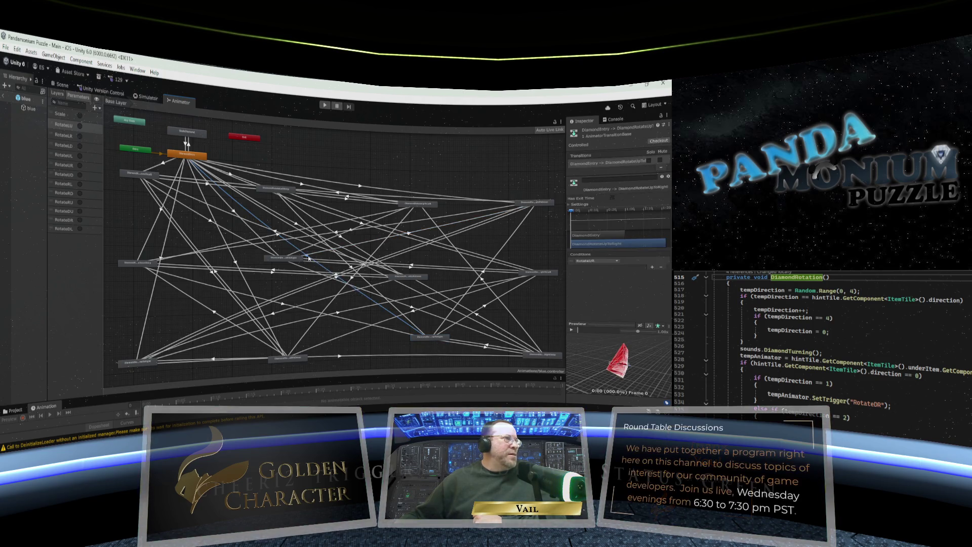
Fine-tune DiamondRotateUpToRight, finally settling it level with the bottom row of states.
left_click(424, 338)
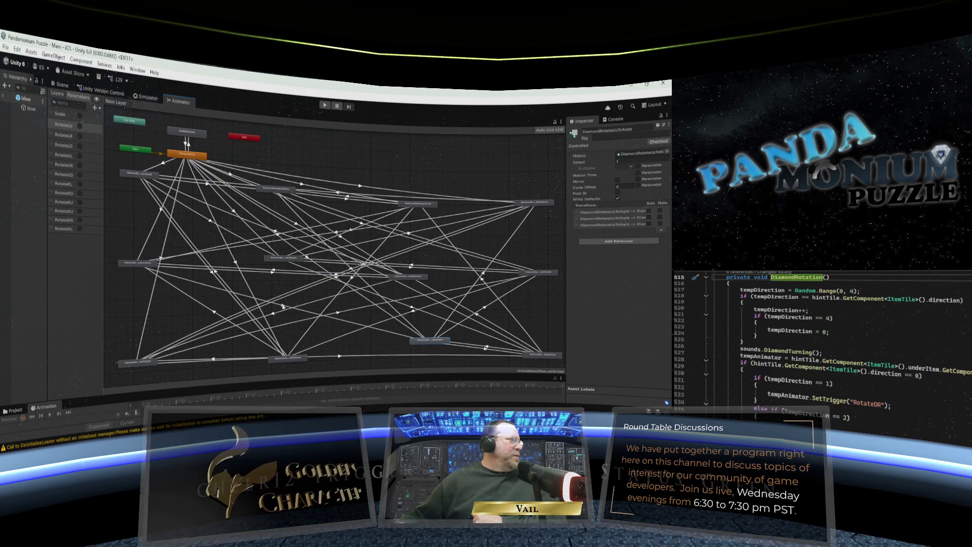
left_click(361, 321)
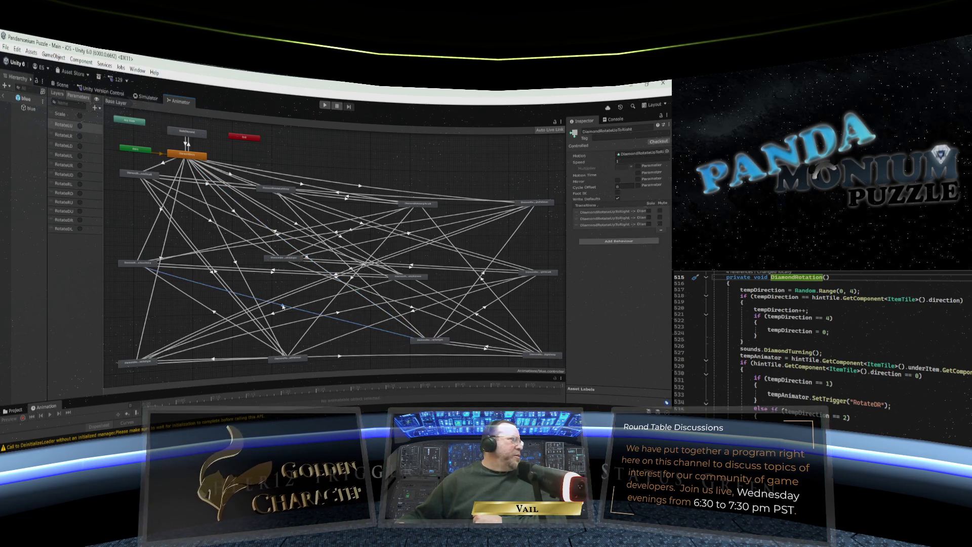
left_click(431, 344)
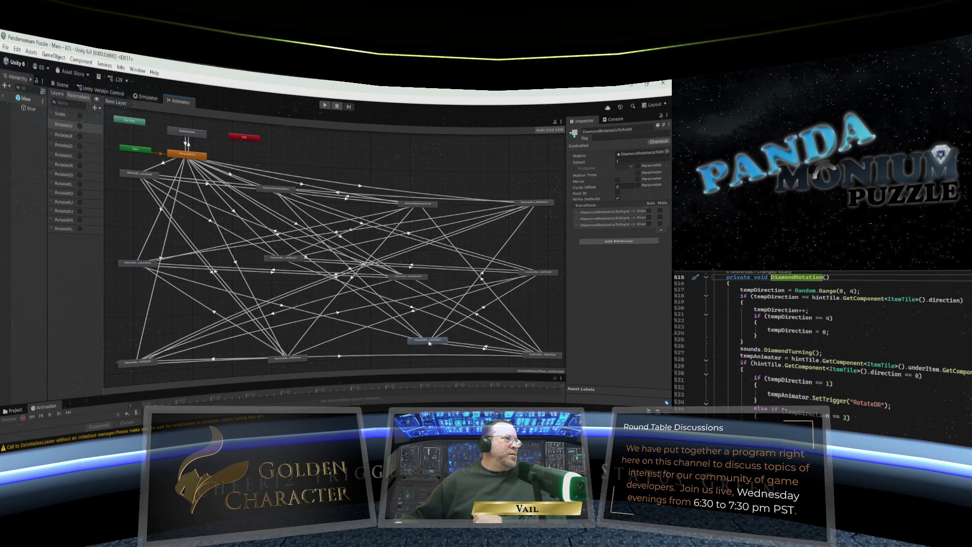
left_click_drag(430, 342, 429, 340)
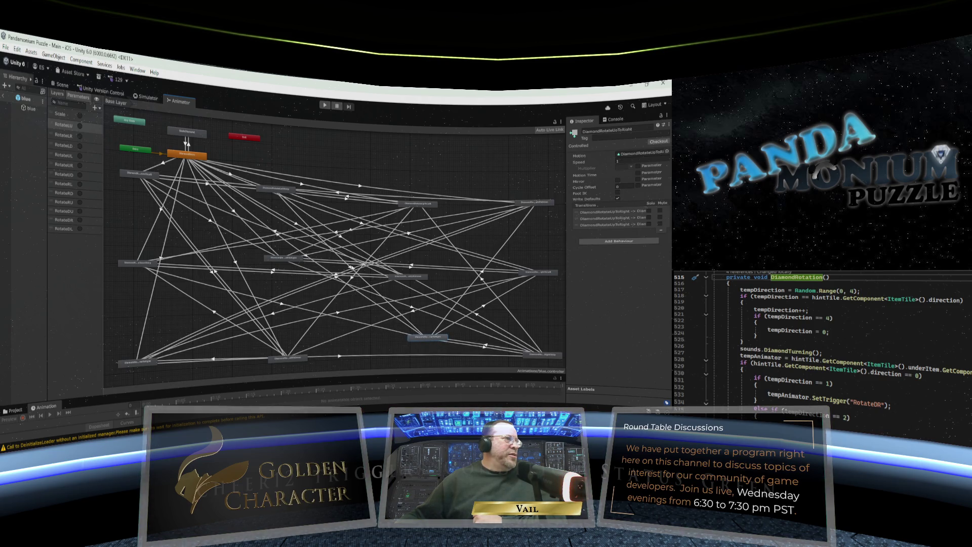
left_click(350, 268)
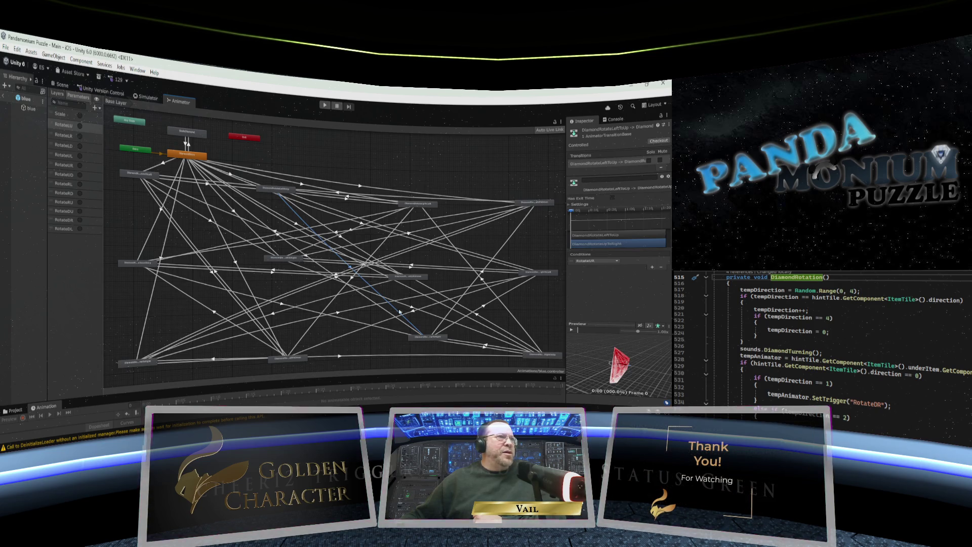
left_click_drag(421, 339, 420, 338)
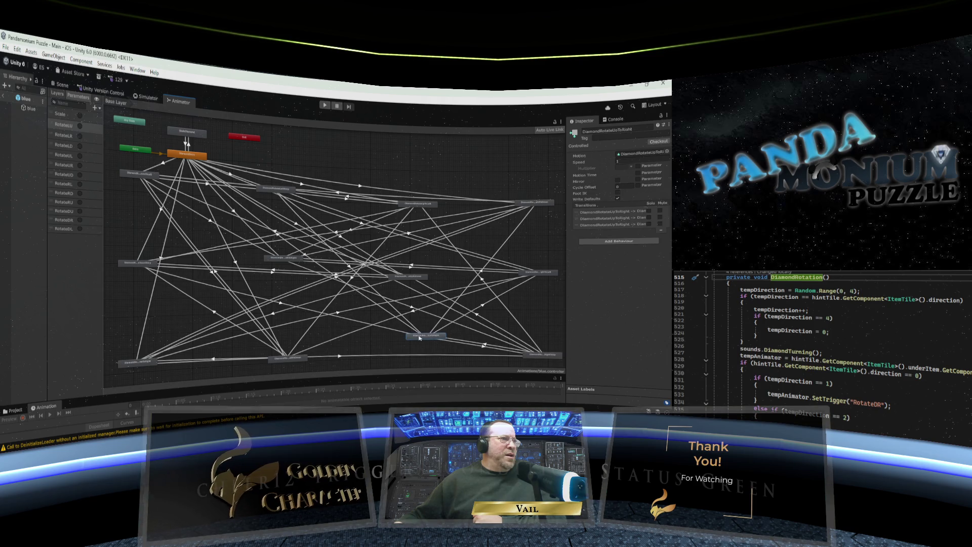
left_click(485, 346)
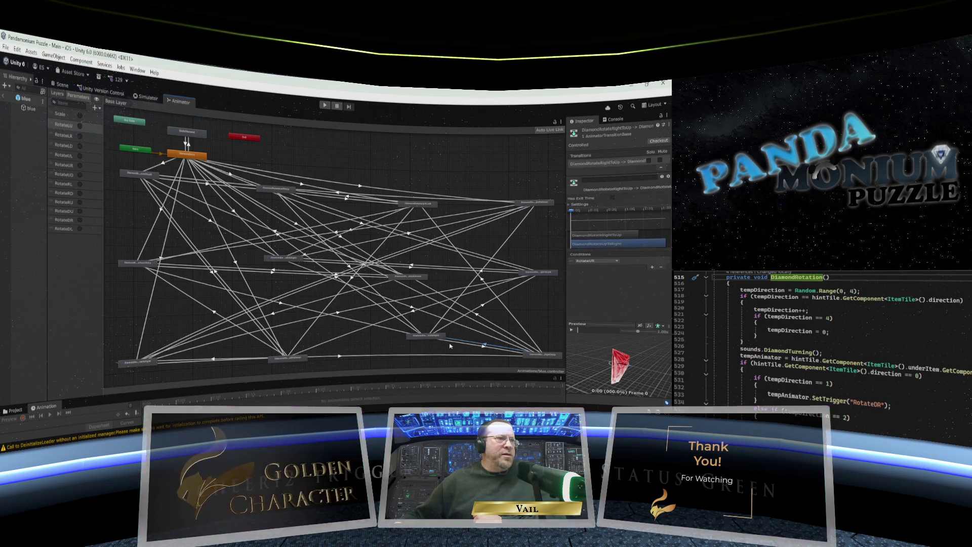
left_click_drag(432, 337, 426, 355)
Place DiamondRotateRightToDown near the top right, checking its entry transition.
left_click(537, 204)
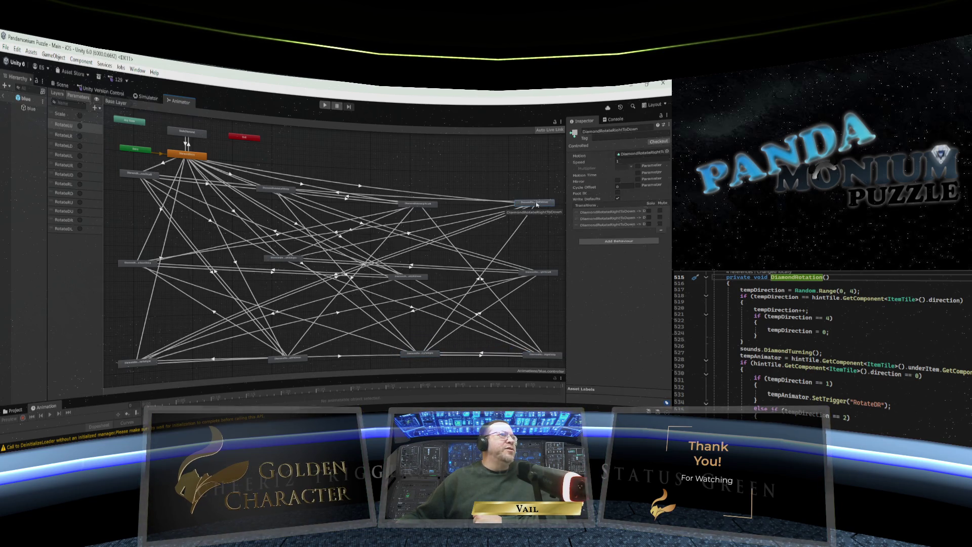
left_click_drag(533, 204, 533, 186)
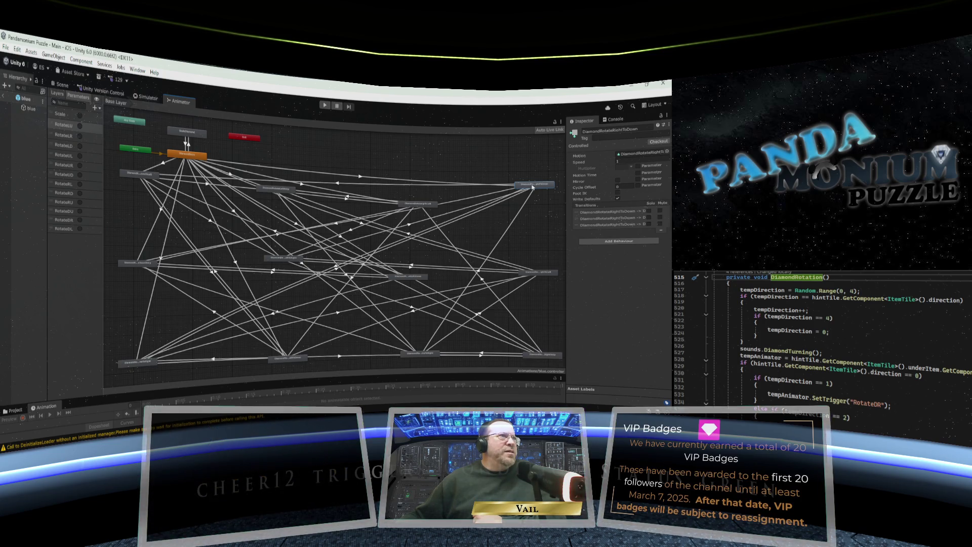
left_click_drag(533, 188, 531, 192)
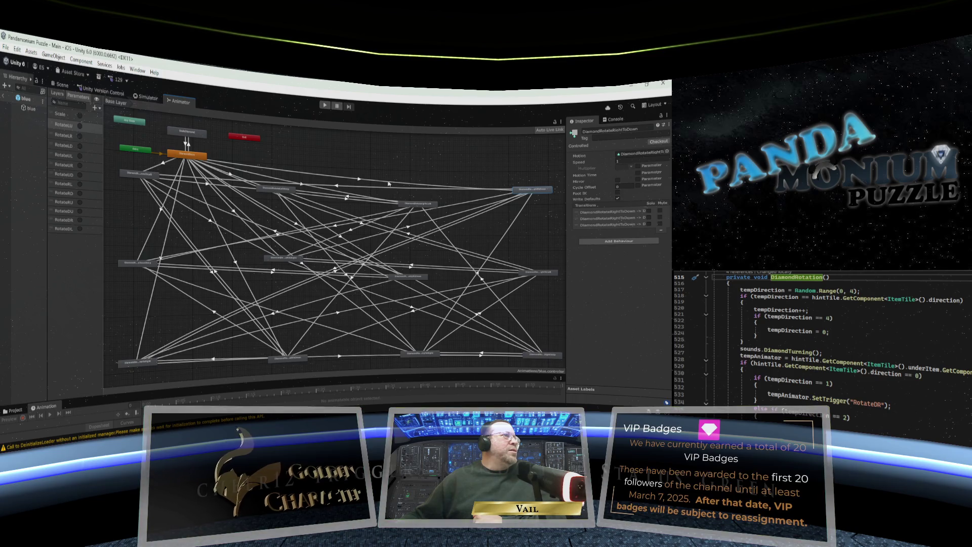
left_click(360, 180)
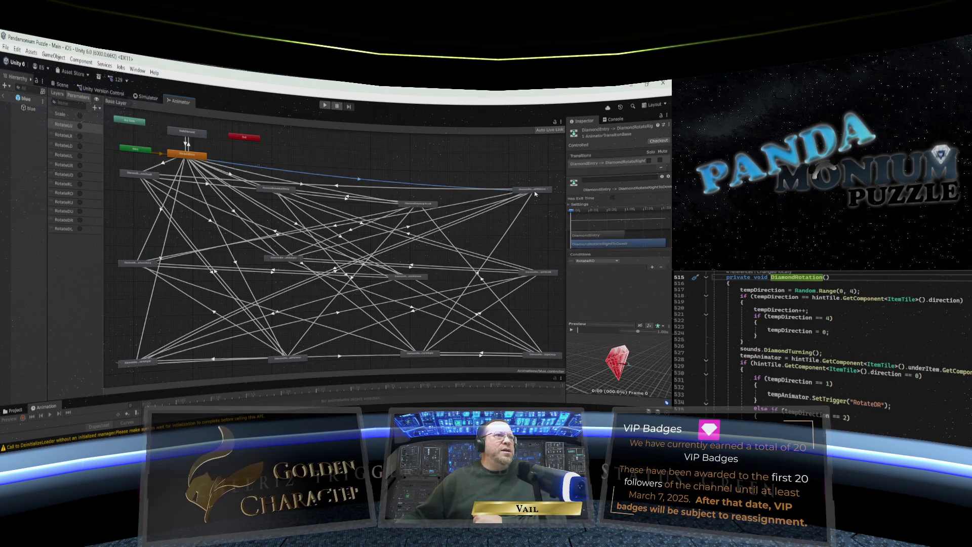
left_click_drag(535, 194, 532, 198)
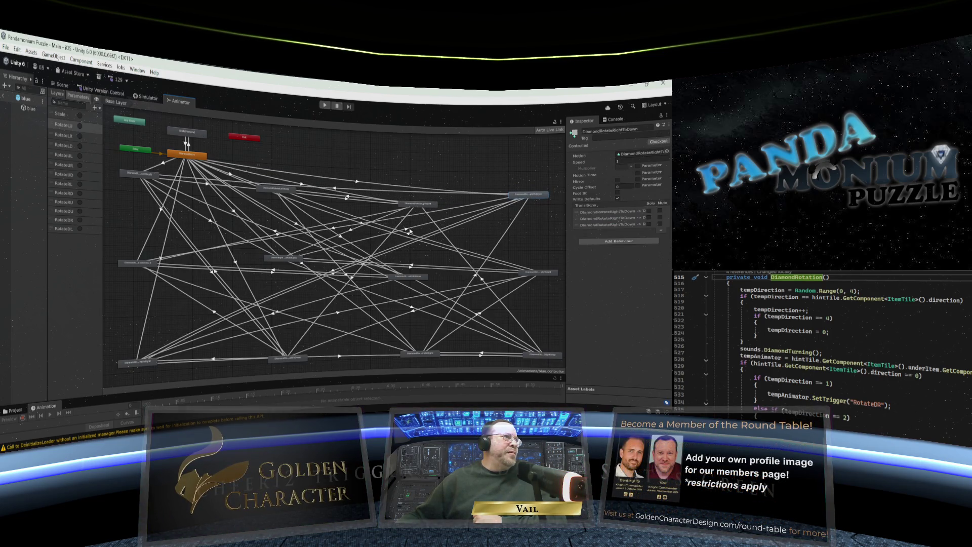
Review the DownToRight and UpToRight transitions into RightToDown and nudge DiamondRotateRightToLeft left.
left_click(484, 212)
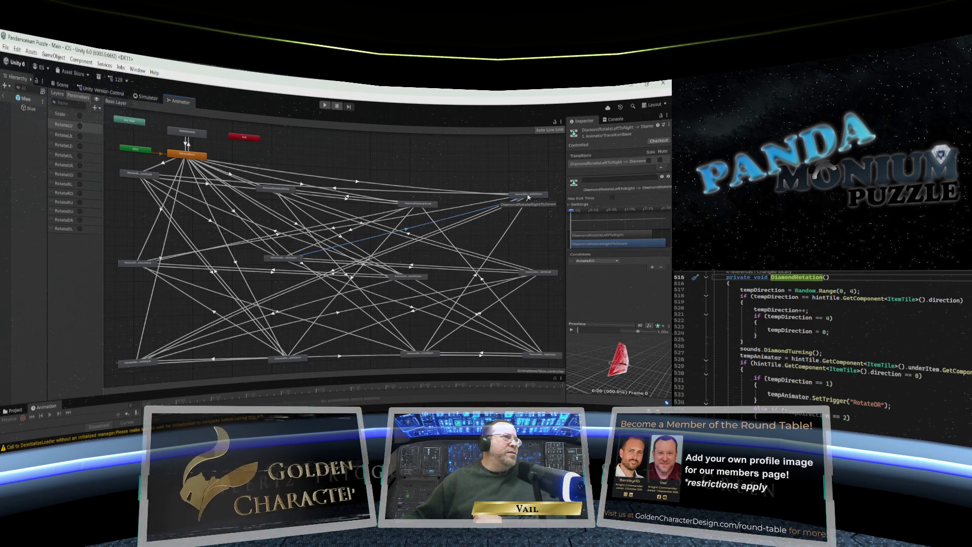
left_click(528, 198)
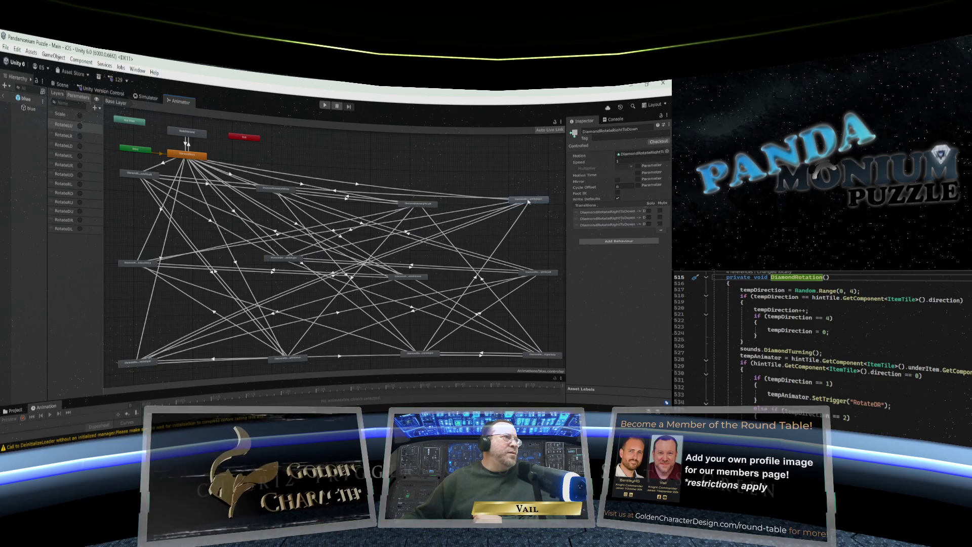
left_click(334, 278)
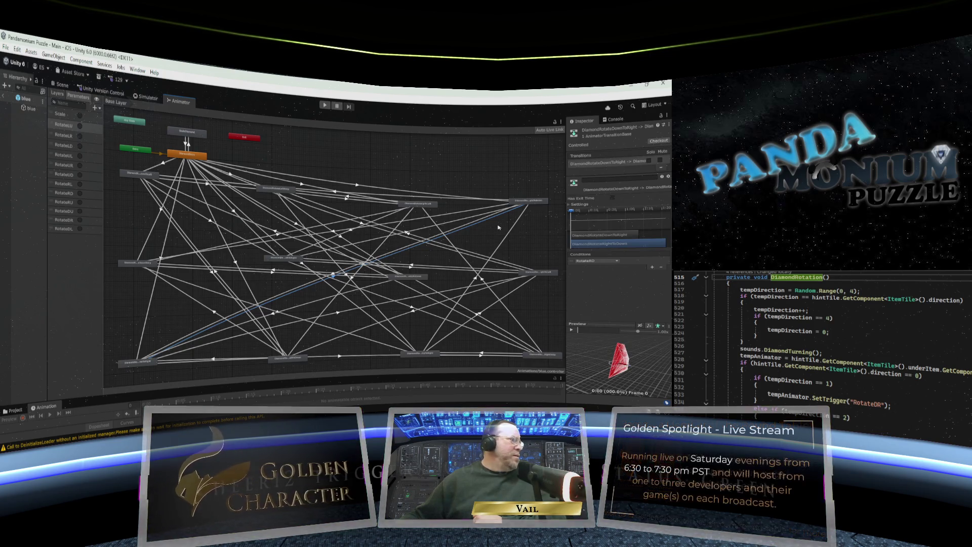
left_click(516, 204)
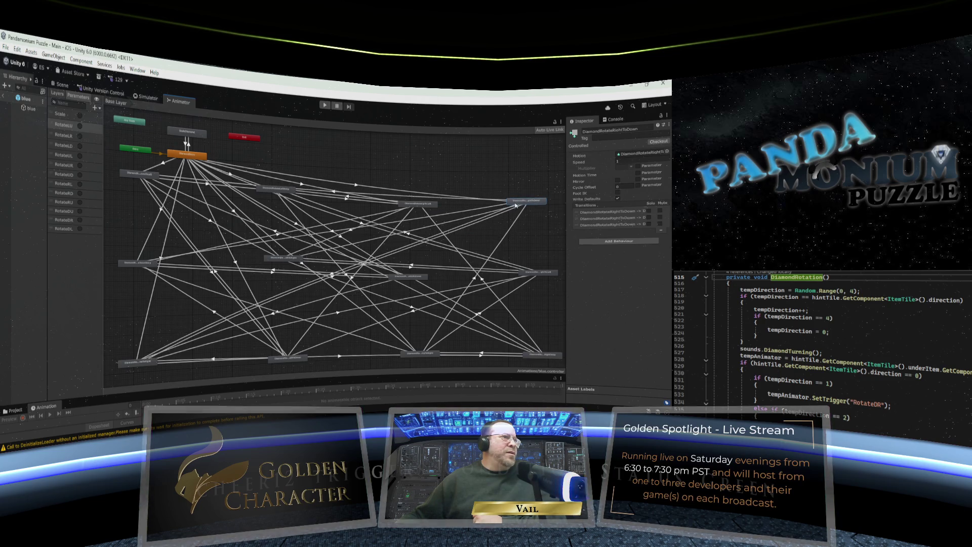
left_click(475, 278)
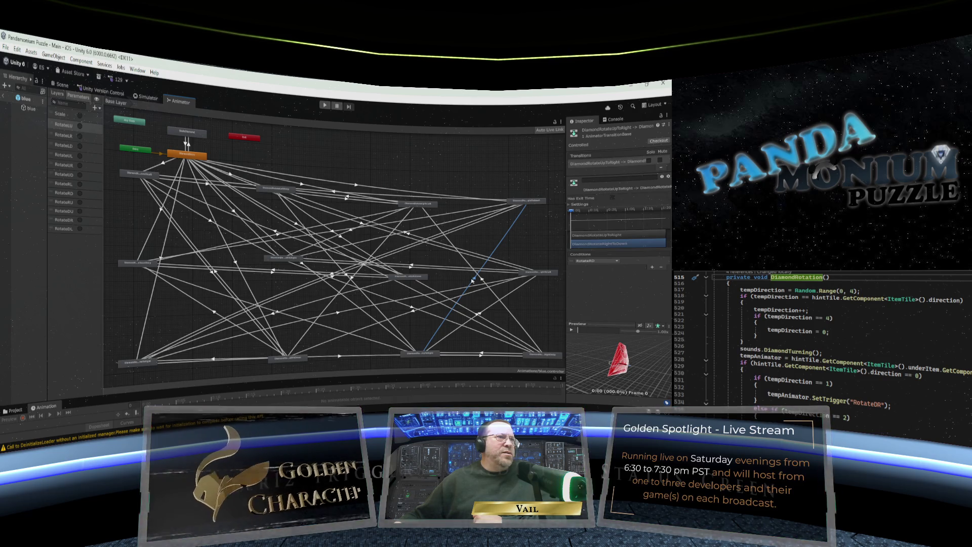
left_click(523, 202)
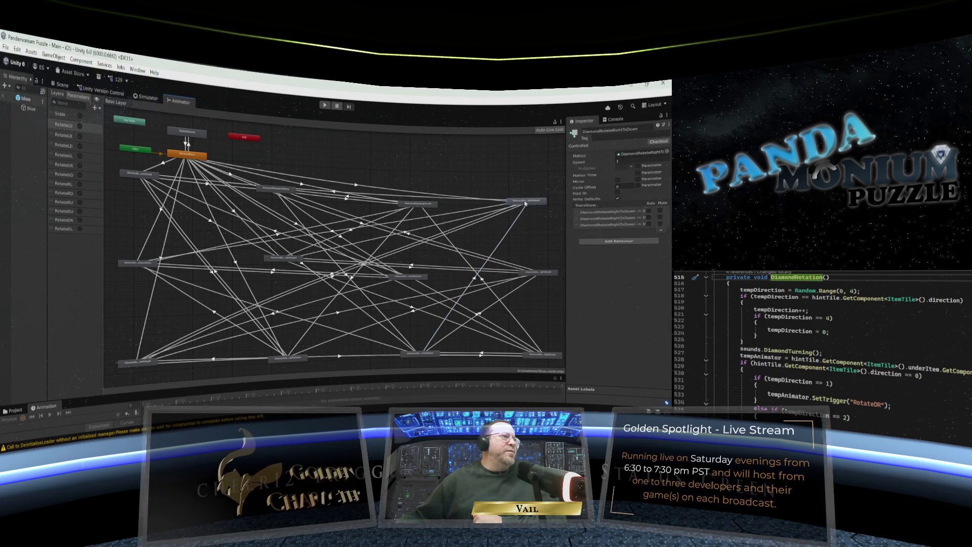
left_click_drag(537, 274, 528, 275)
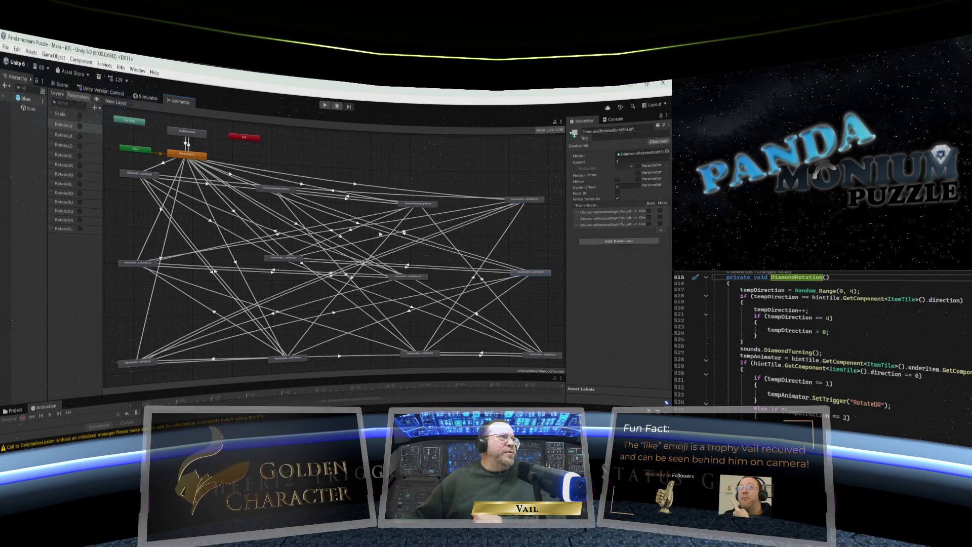
Nudge DiamondRotateRightToLeft up slightly while checking its entry and LeftToRight incoming transitions.
left_click(361, 224)
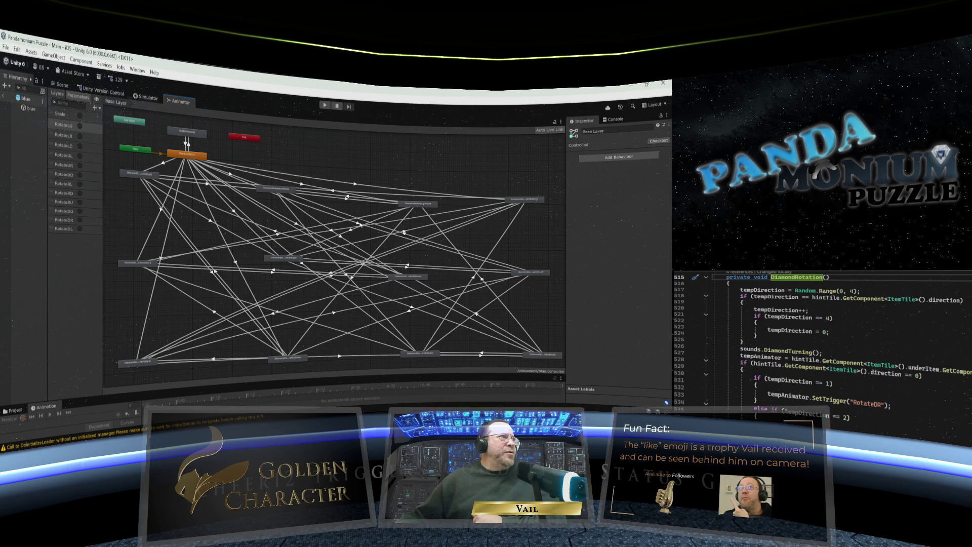
left_click(387, 236)
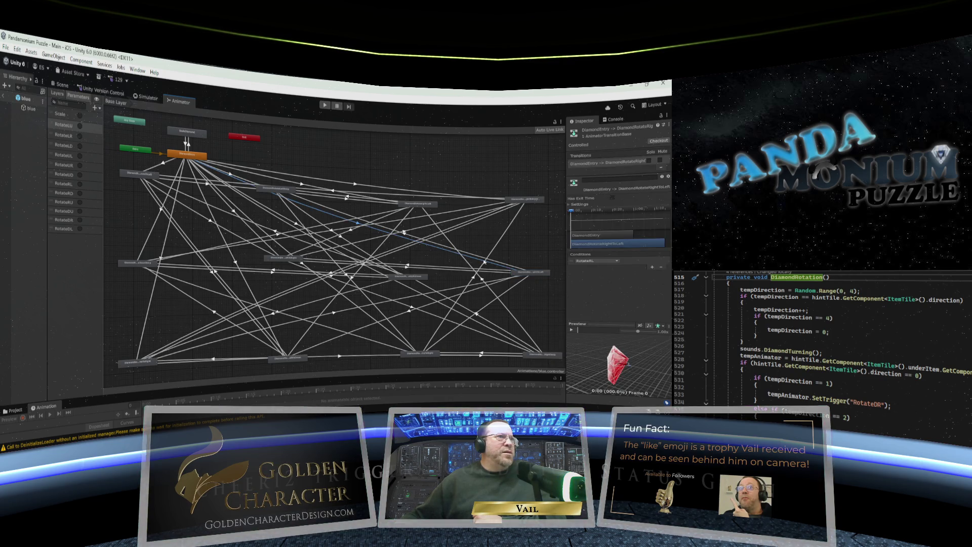
left_click_drag(525, 272, 528, 277)
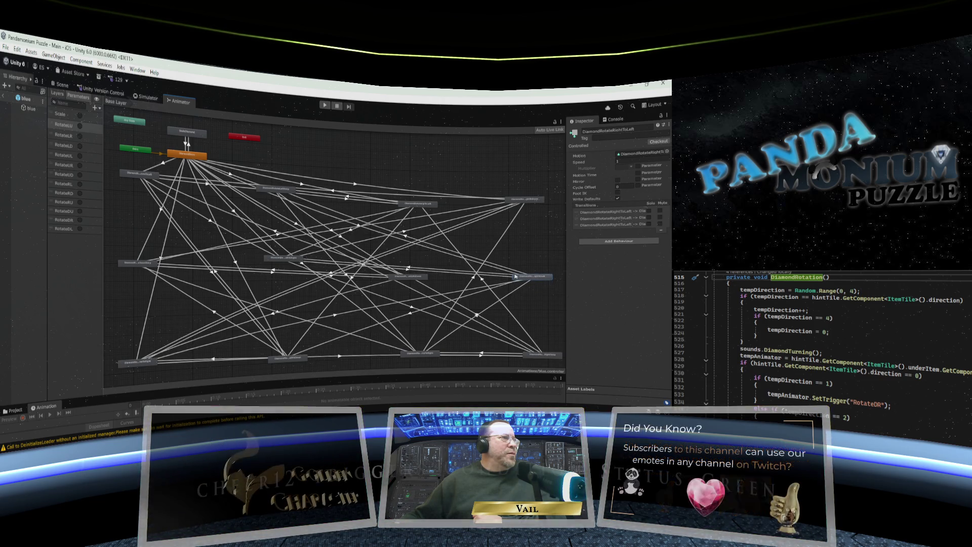
left_click(408, 270)
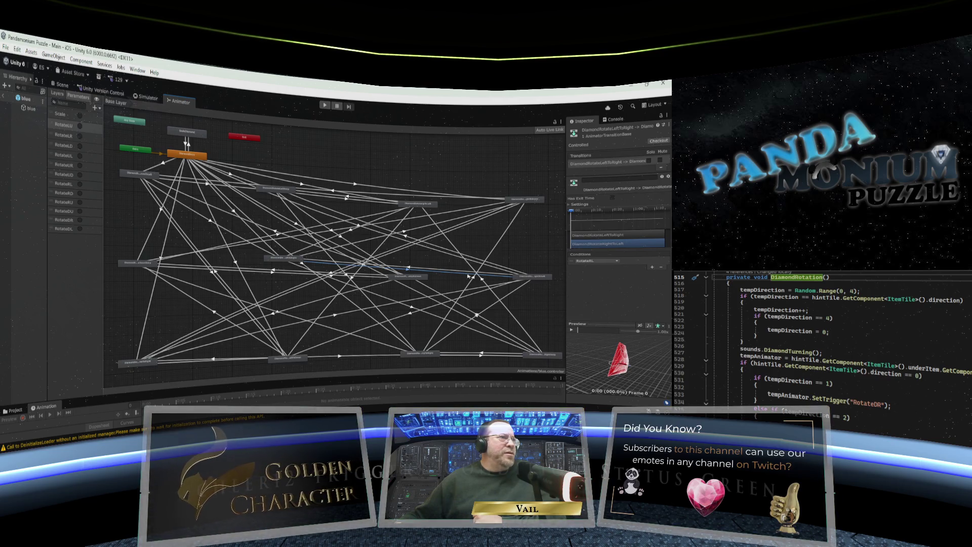
left_click(526, 278)
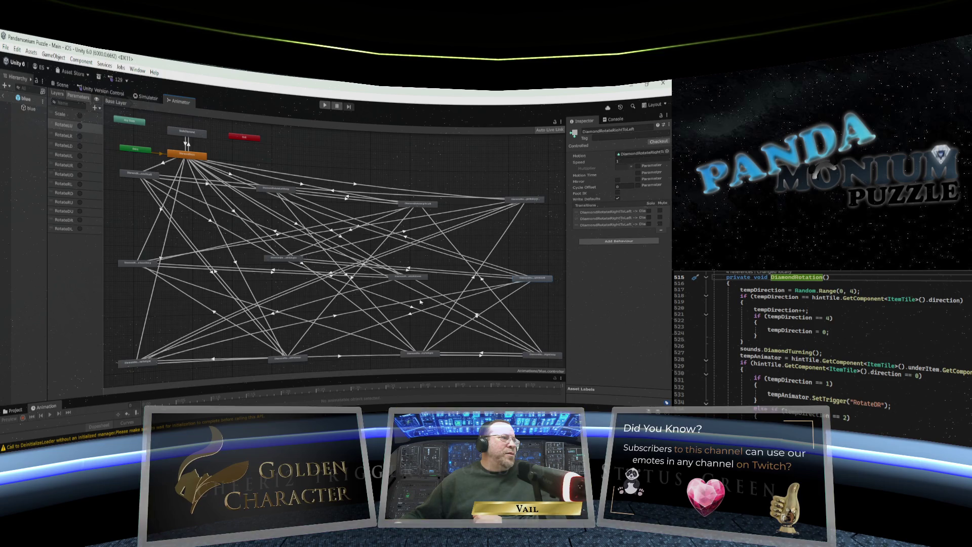
Check the DownToRight and UpToRight transitions into RightToLeft, then shift DiamondRotateRightToUp slightly left.
left_click(335, 318)
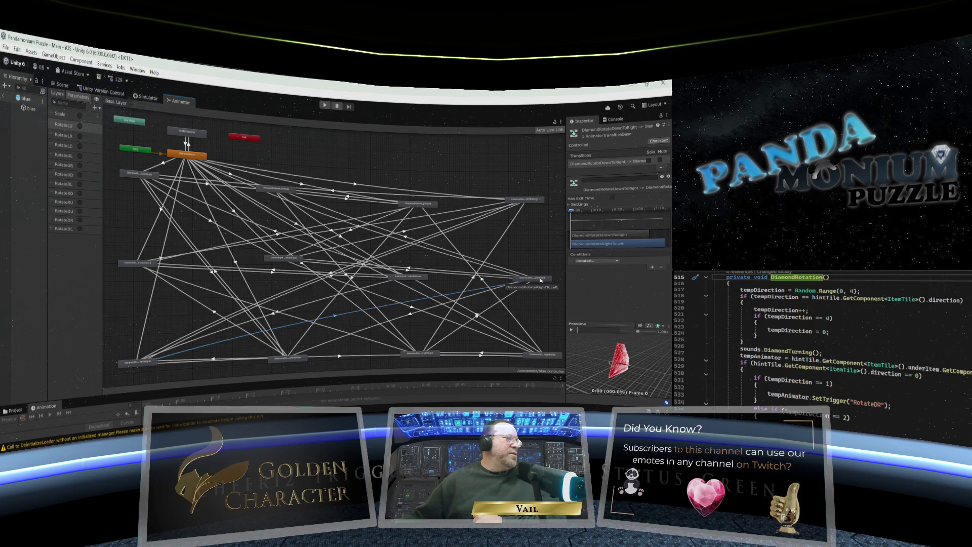
left_click(539, 280)
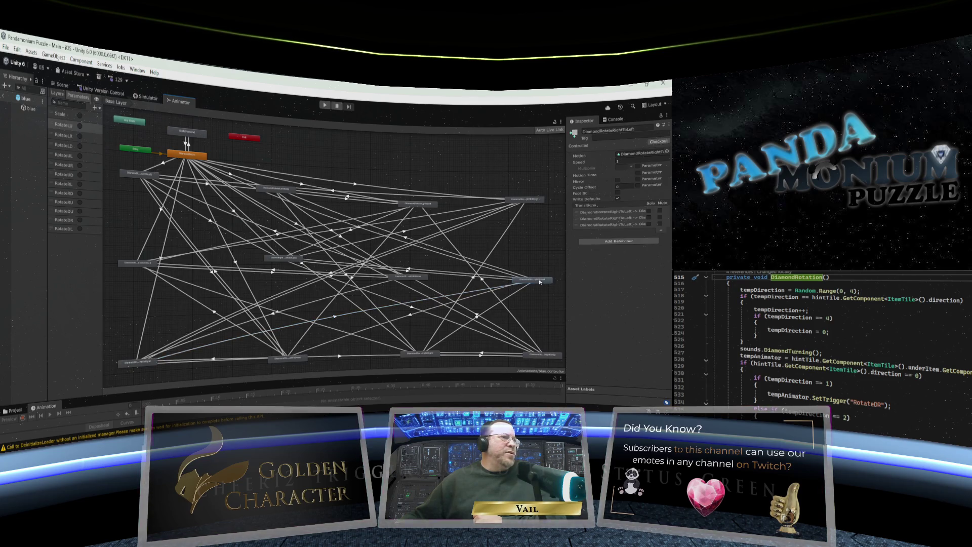
left_click(476, 316)
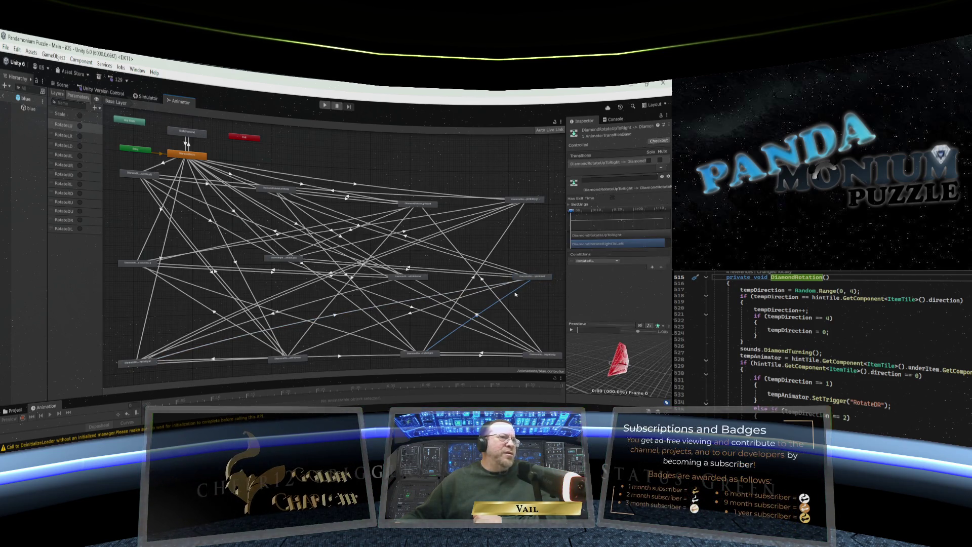
left_click(537, 277)
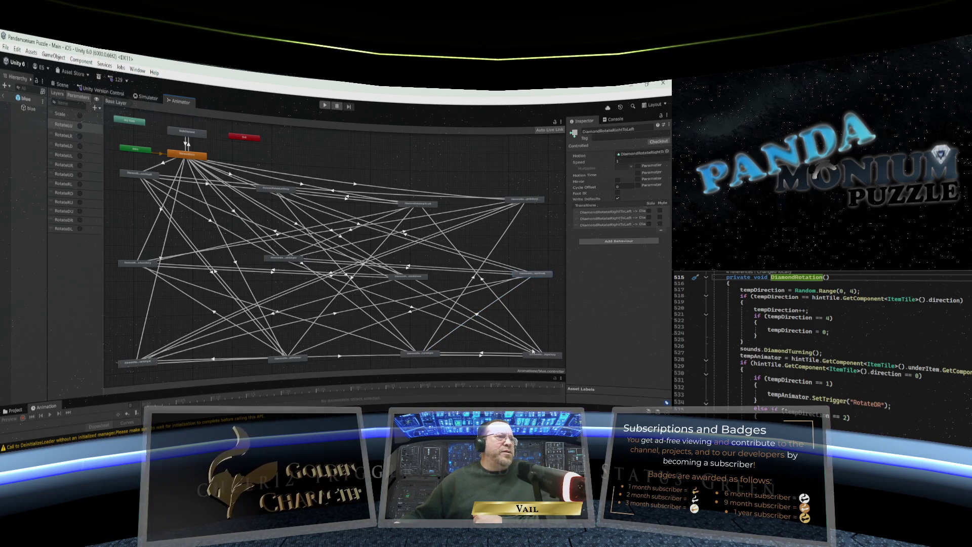
left_click_drag(533, 351, 529, 356)
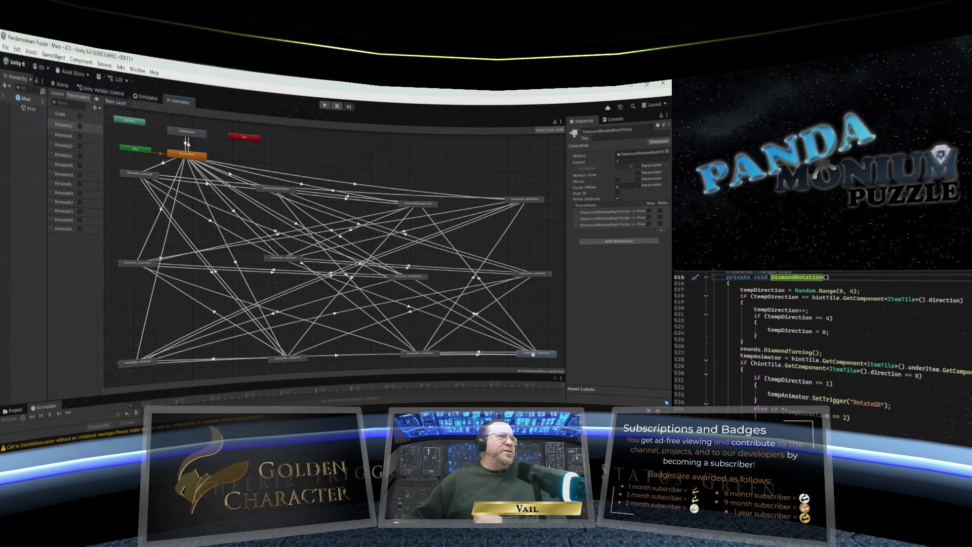
Inspect the LeftToRight and UpToRight transitions while nudging DiamondRotateRightToUp up-left.
left_click(411, 308)
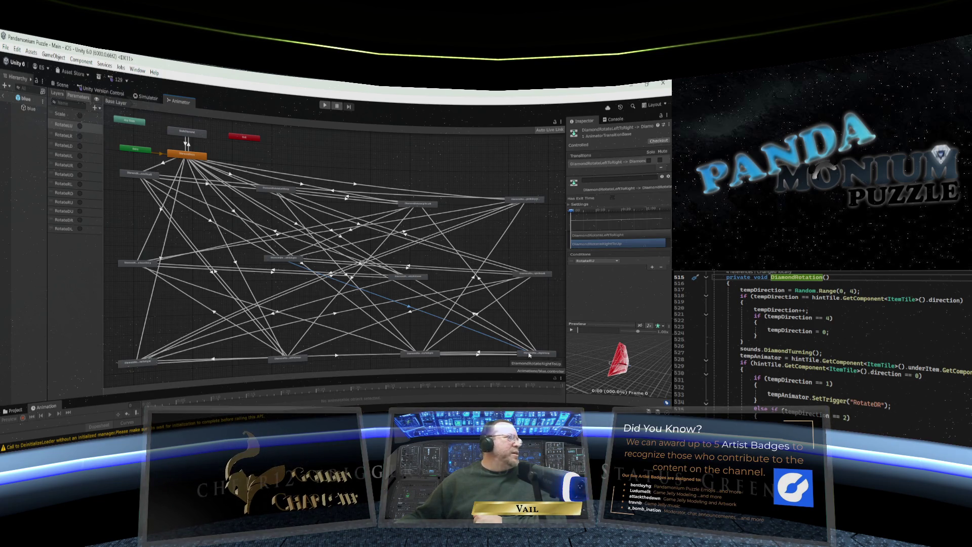
left_click_drag(531, 356, 528, 353)
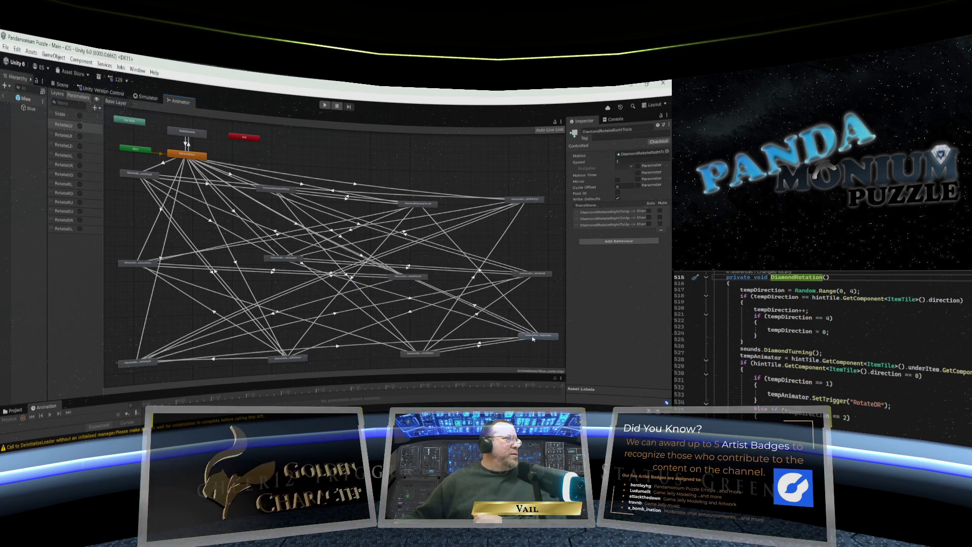
left_click(408, 306)
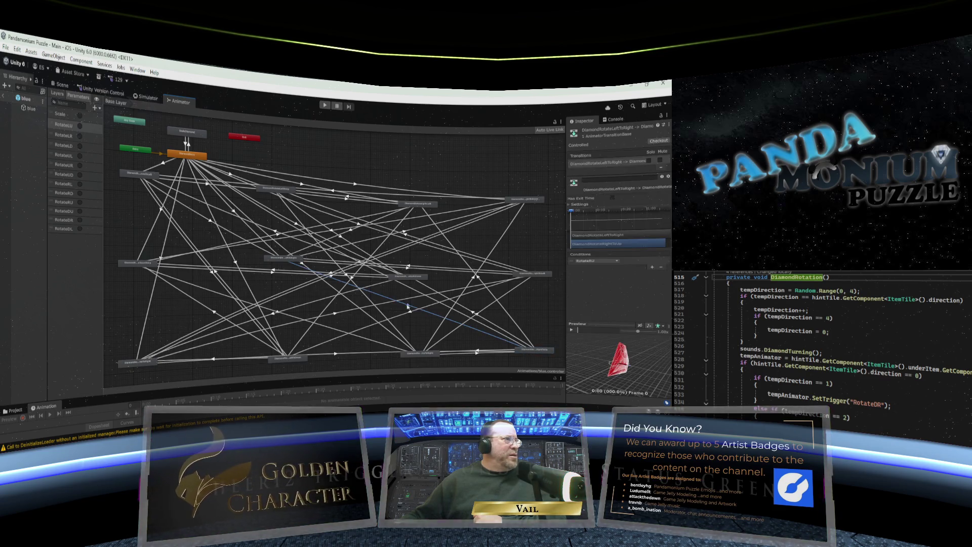
left_click(532, 352)
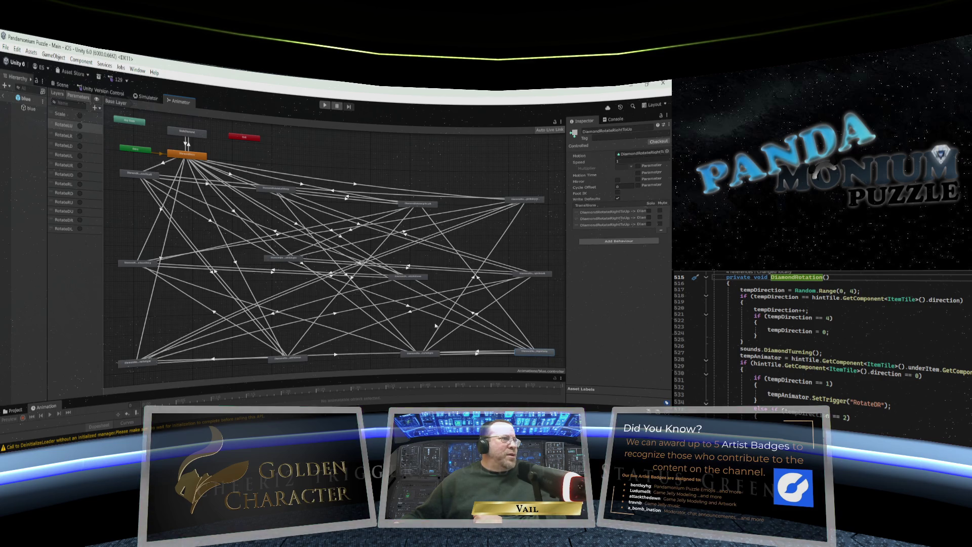
left_click(408, 306)
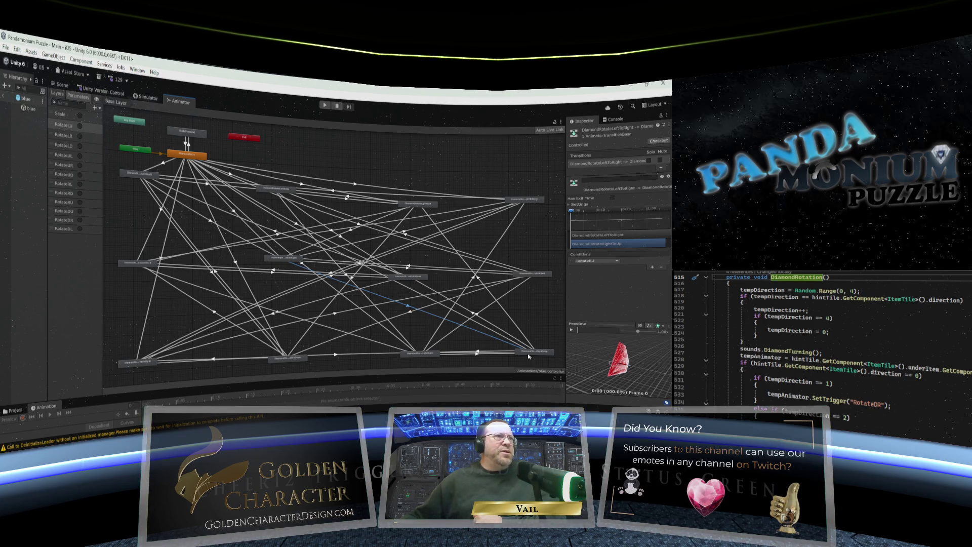
left_click(477, 354)
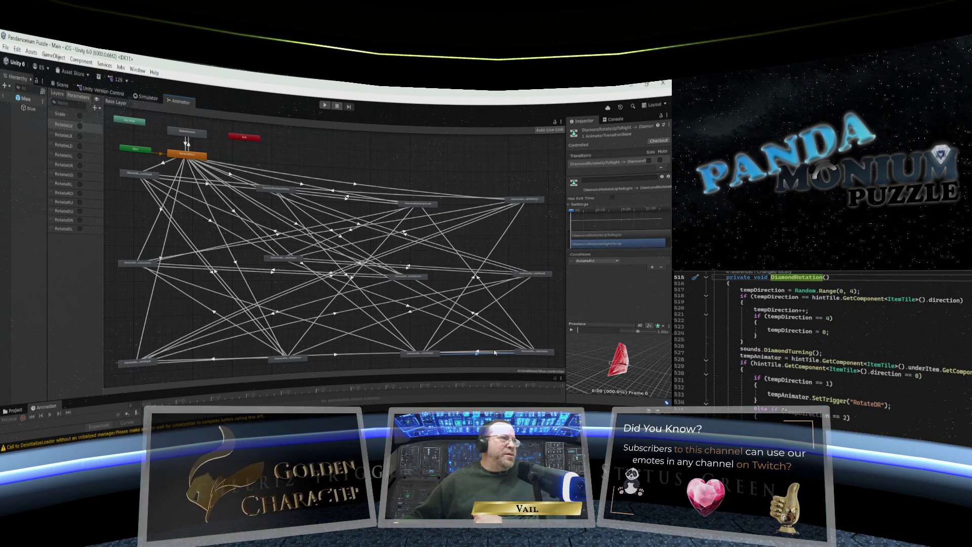
left_click(535, 354)
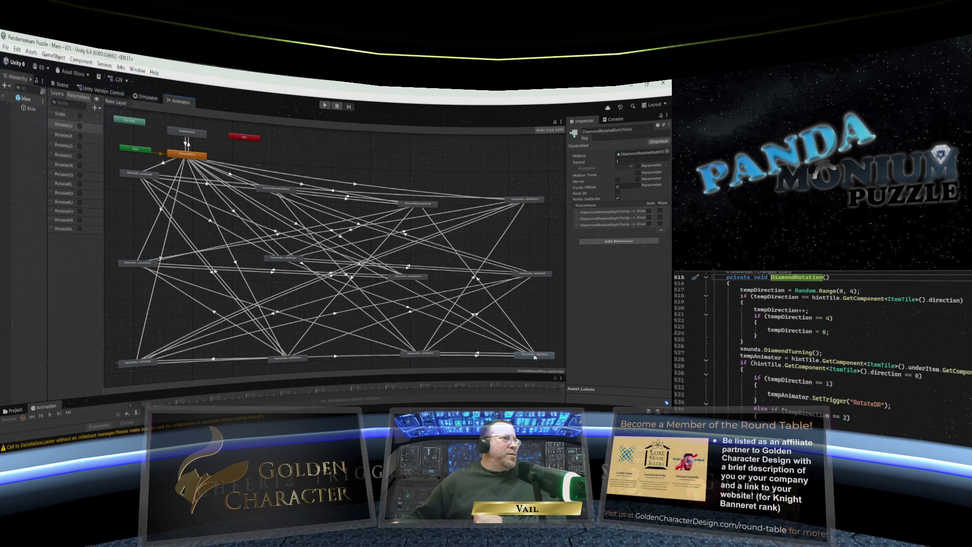
Settle DiamondRotateRightToUp into the bottom-right corner, level with the bottom row.
left_click_drag(533, 356, 530, 358)
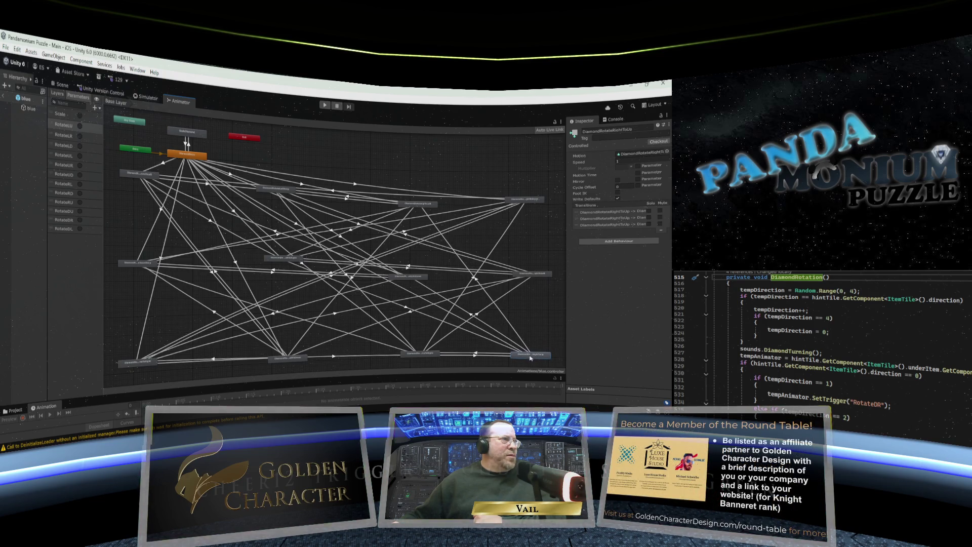
left_click(357, 265)
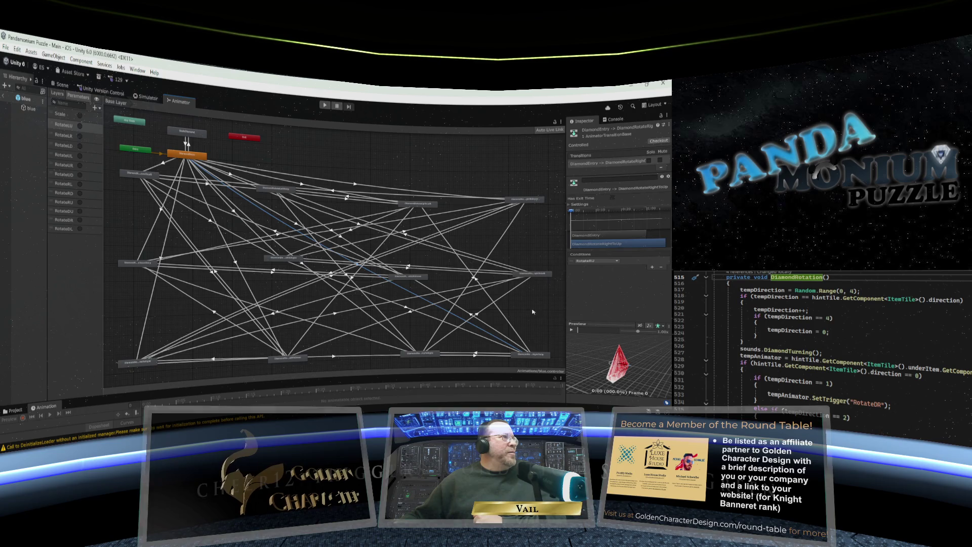
left_click(531, 358)
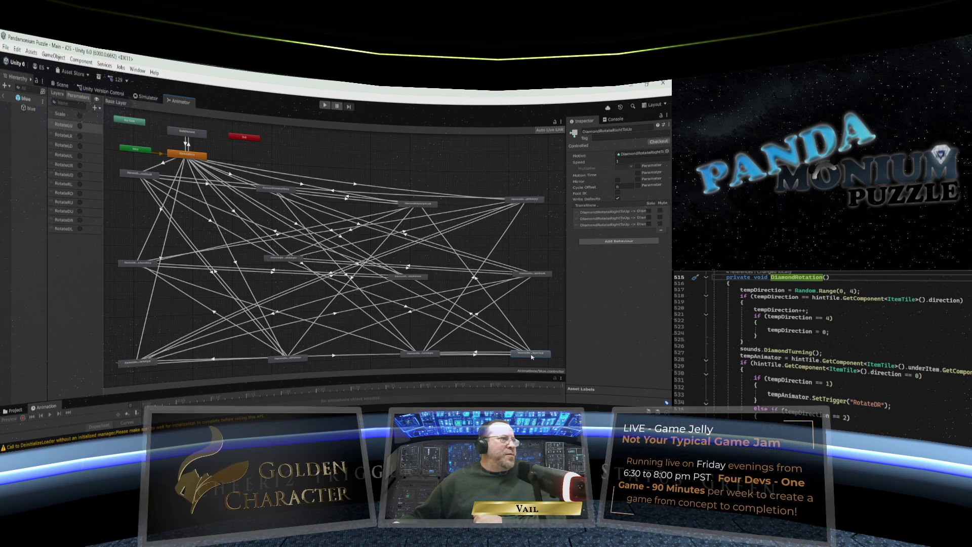
mouse_move(531, 357)
left_mouse_down()
mouse_move(480, 349)
mouse_move(518, 329)
mouse_move(520, 348)
left_mouse_up()
left_click(328, 352)
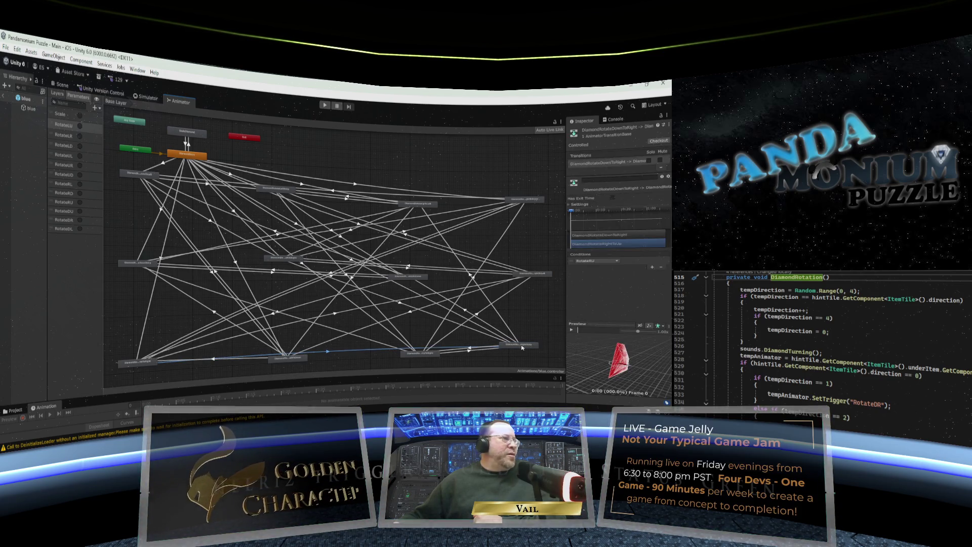
left_click_drag(522, 348, 533, 354)
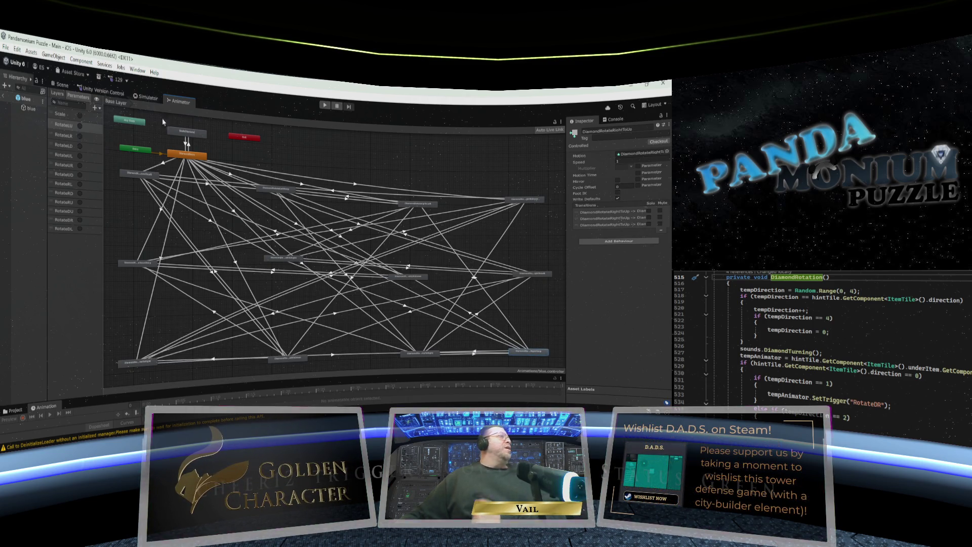
left_click(6, 51)
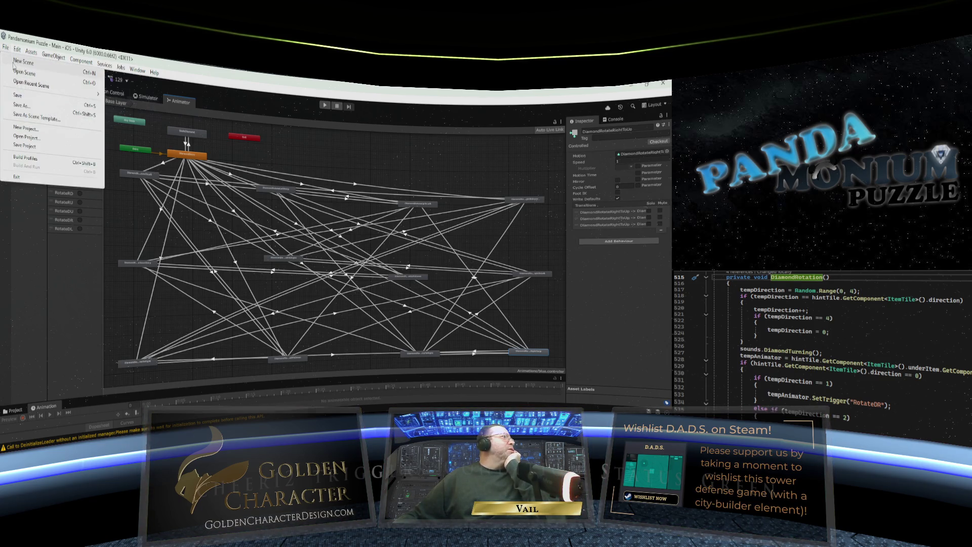
Save the animator changes, then run the game in the Simulator and start the level.
left_click(17, 100)
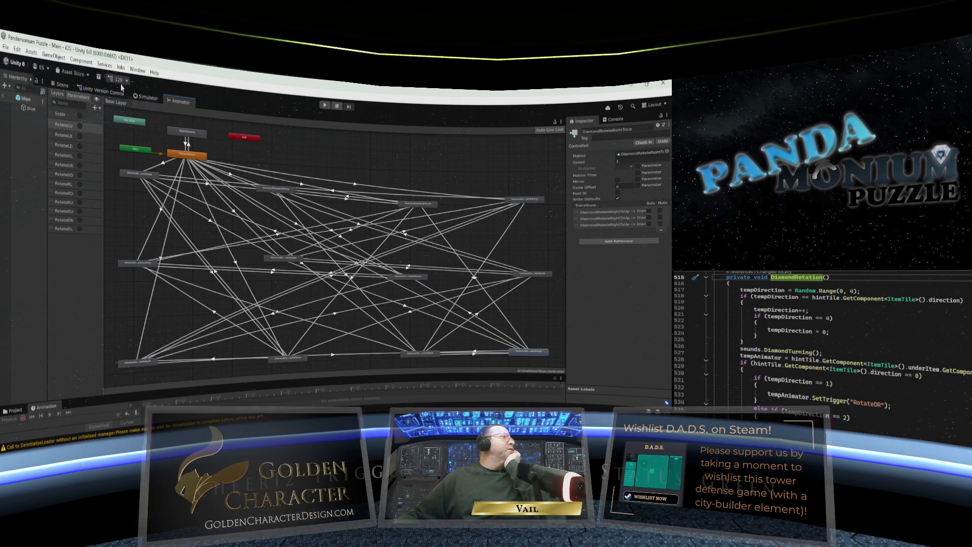
left_click(148, 100)
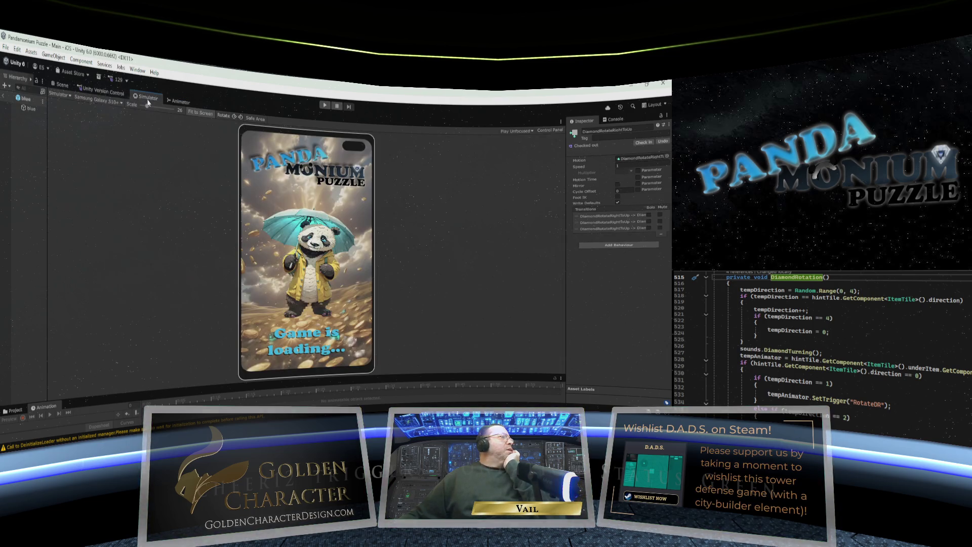
left_click(324, 106)
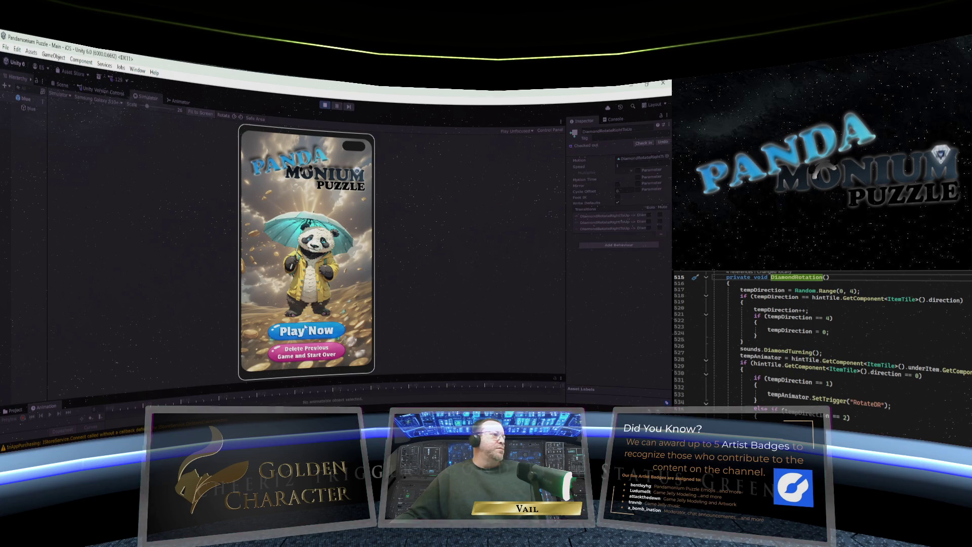
left_click(317, 329)
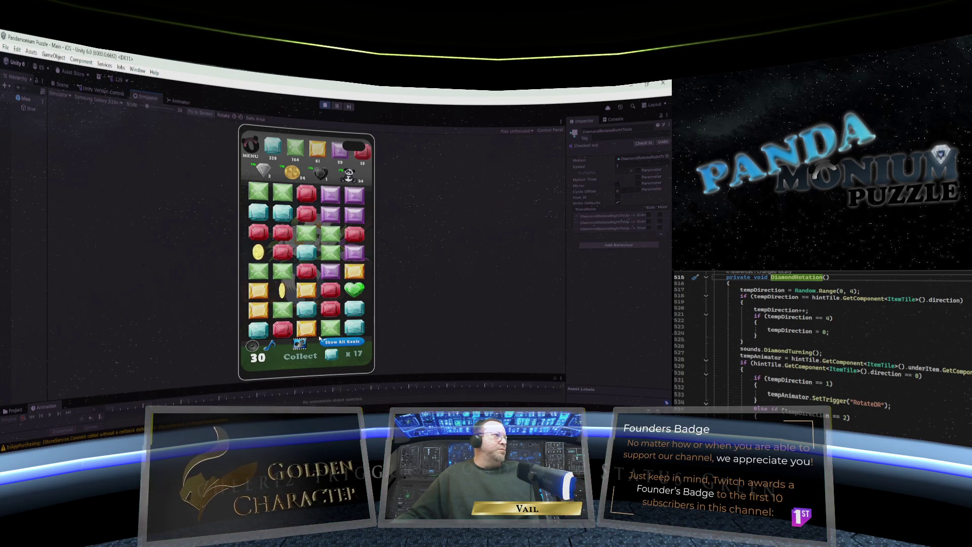
Swap gems on the Level 30 board to match reds, yellows, teals, purples and greens.
left_click_drag(305, 271, 326, 280)
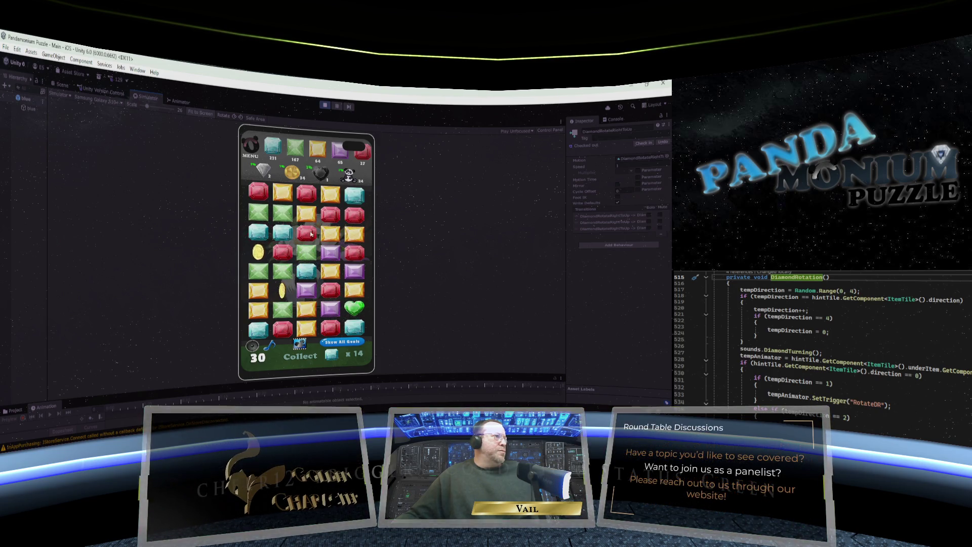
left_click_drag(317, 231, 317, 211)
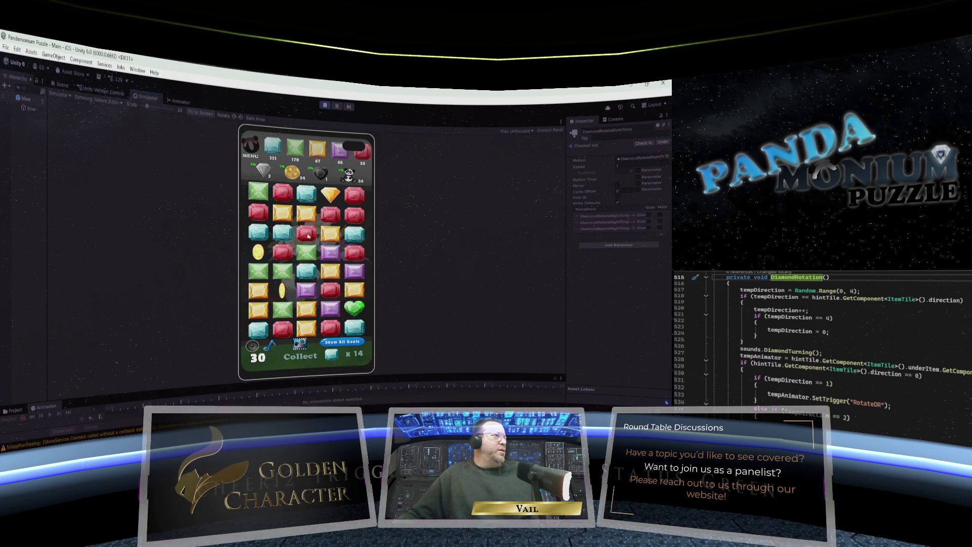
left_click_drag(326, 231, 326, 214)
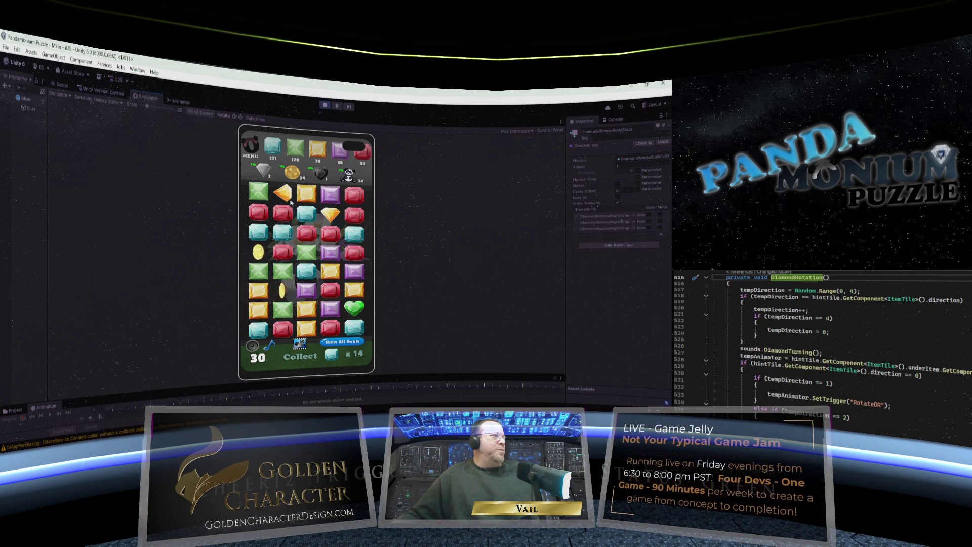
left_click_drag(307, 212, 309, 284)
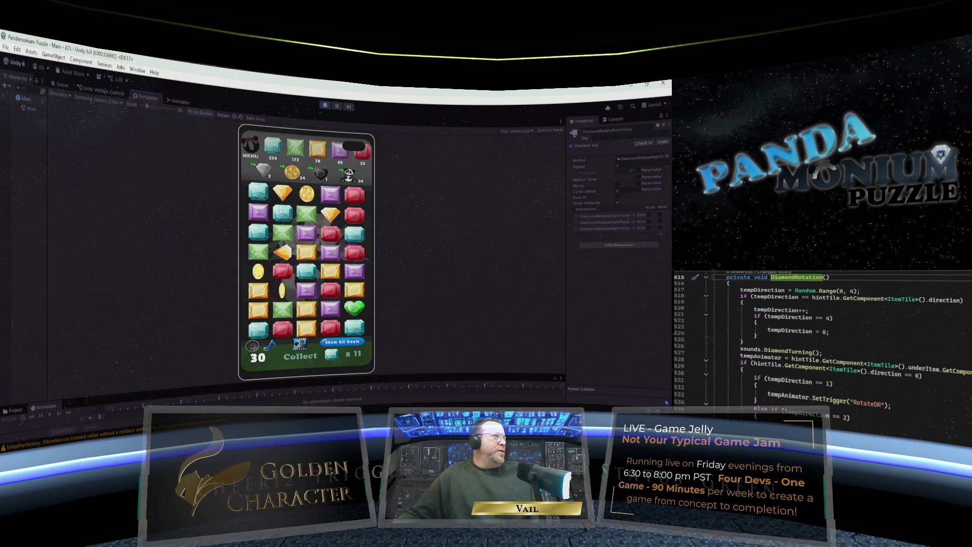
left_click_drag(283, 213, 258, 213)
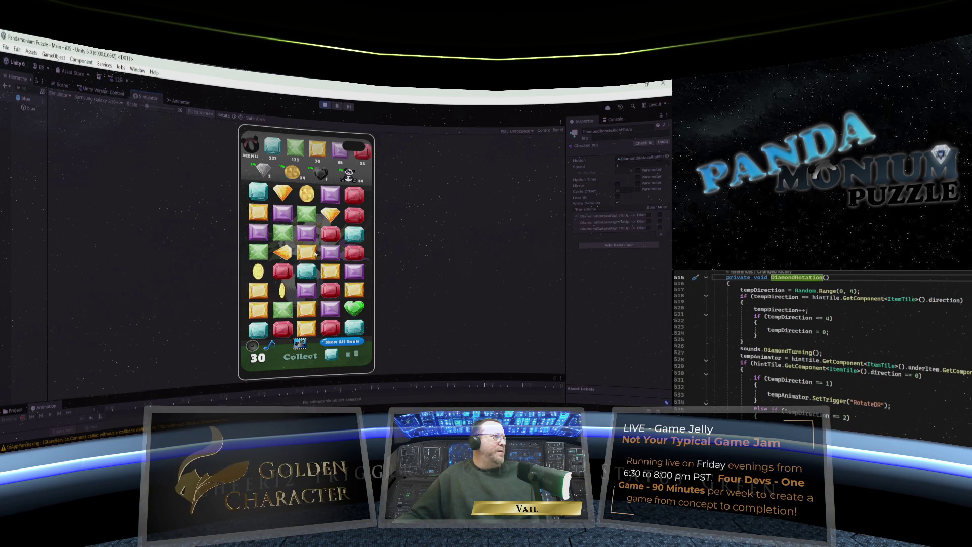
left_click_drag(276, 213, 278, 233)
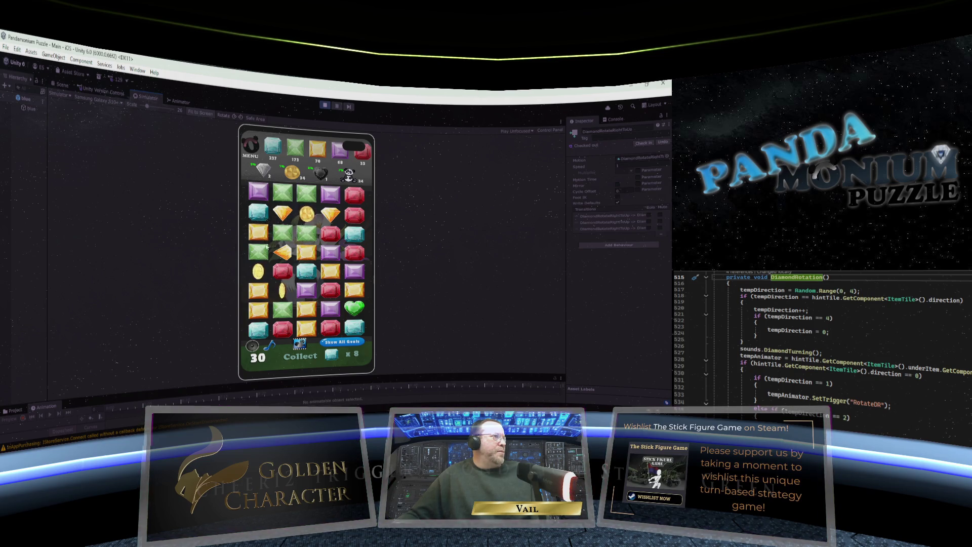
left_click_drag(267, 246, 265, 229)
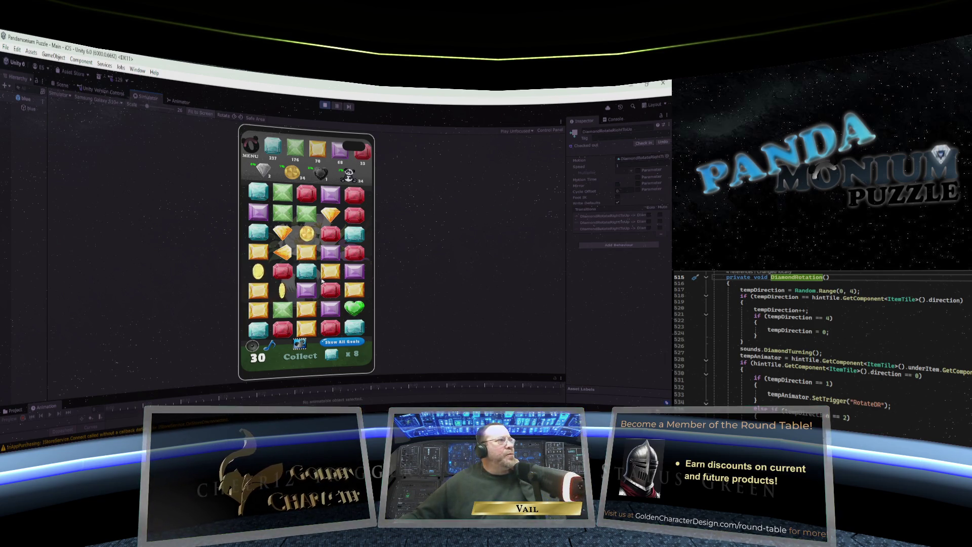
left_click_drag(341, 236, 355, 236)
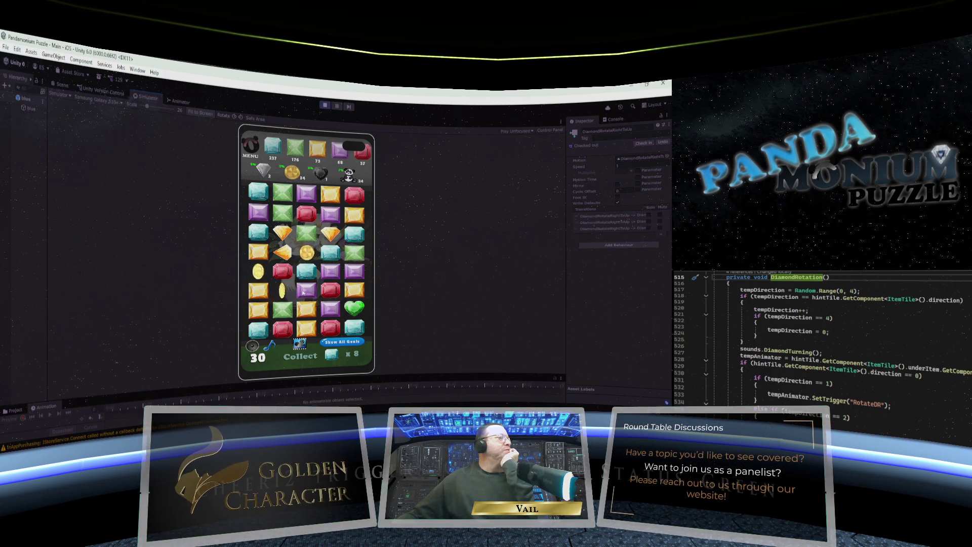
left_click_drag(306, 291, 306, 272)
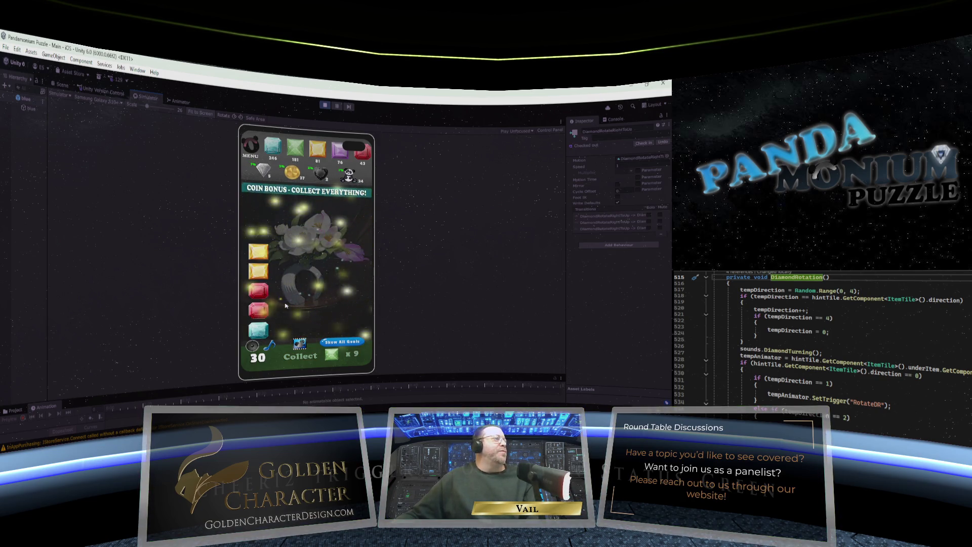
Swap gems for purple, cyan, green and red three-matches, bringing the green Collect goal to 2.
left_click(288, 305)
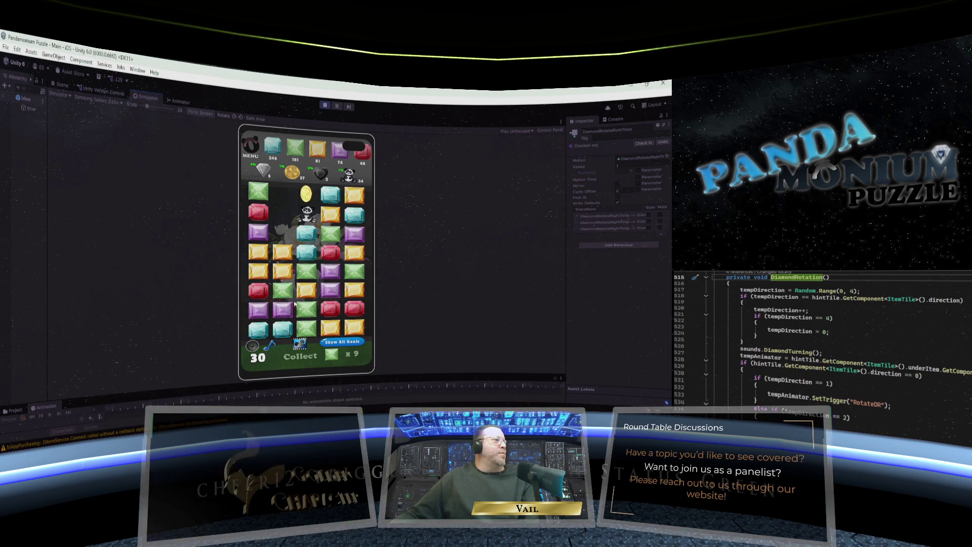
left_click(286, 293)
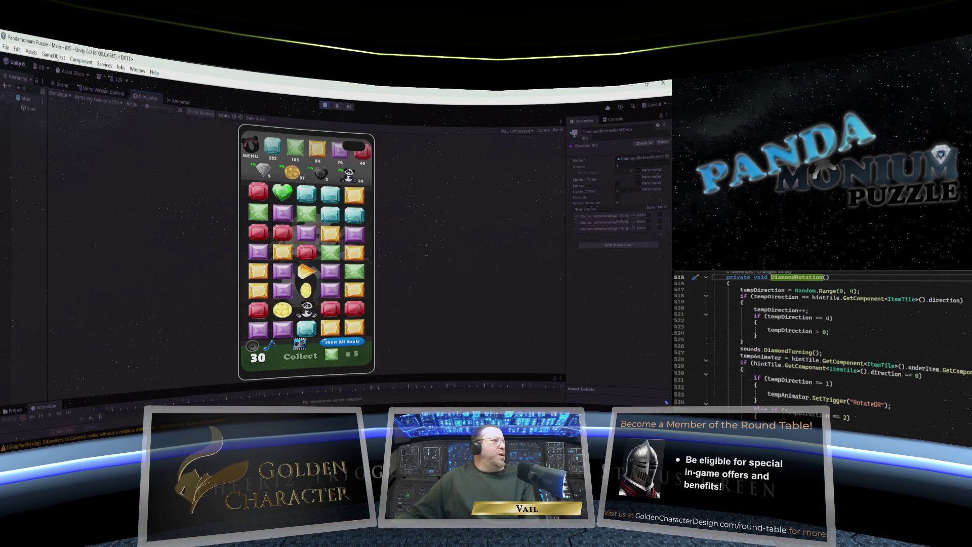
left_click_drag(260, 253, 282, 252)
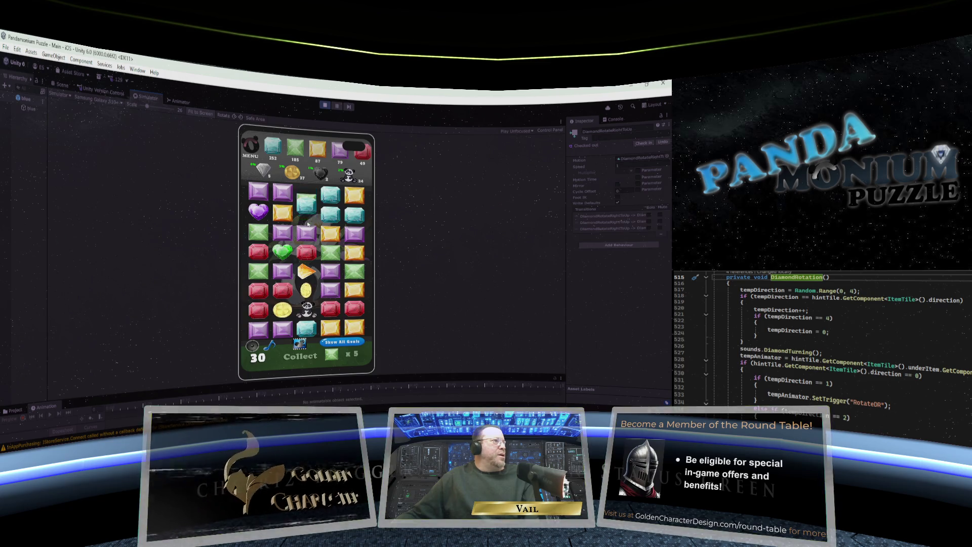
left_click_drag(354, 214, 355, 195)
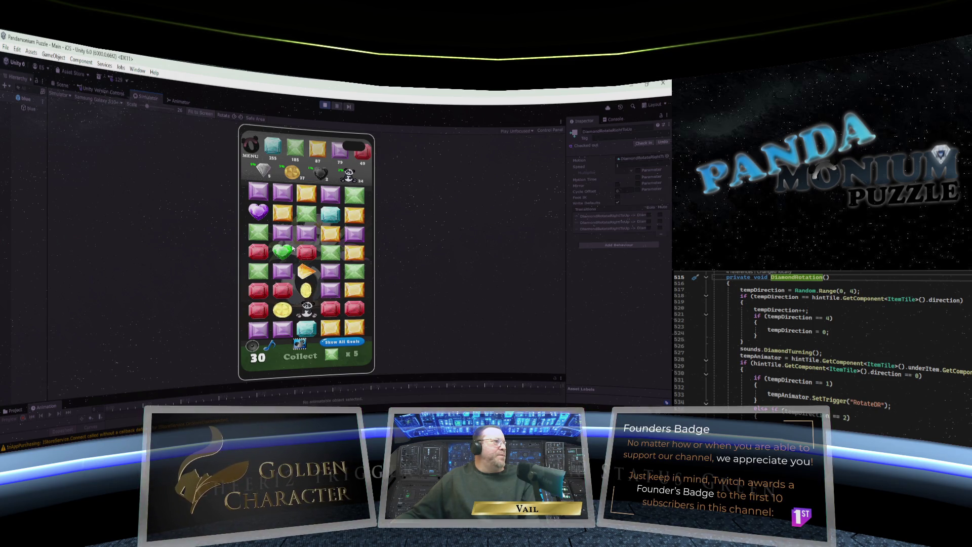
left_click_drag(345, 237, 356, 235)
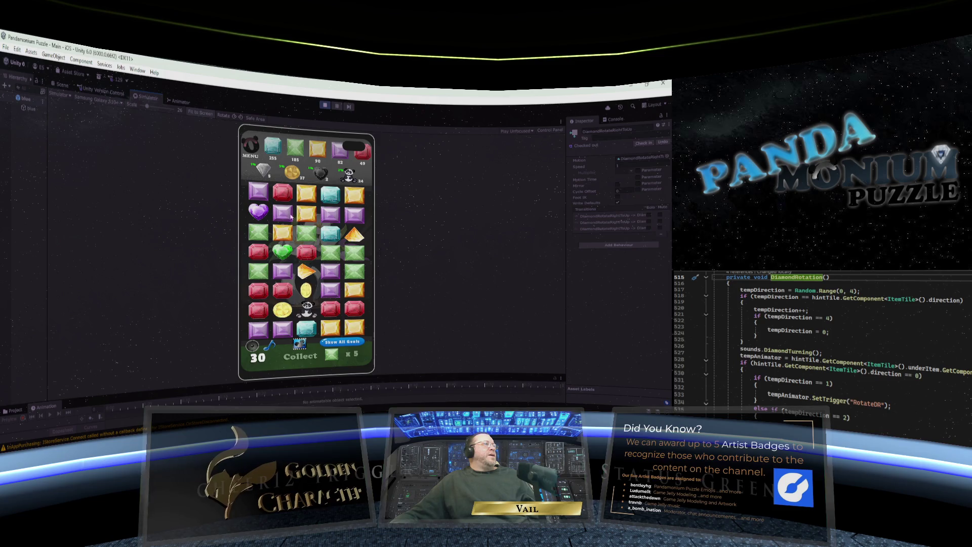
left_click_drag(291, 217, 308, 216)
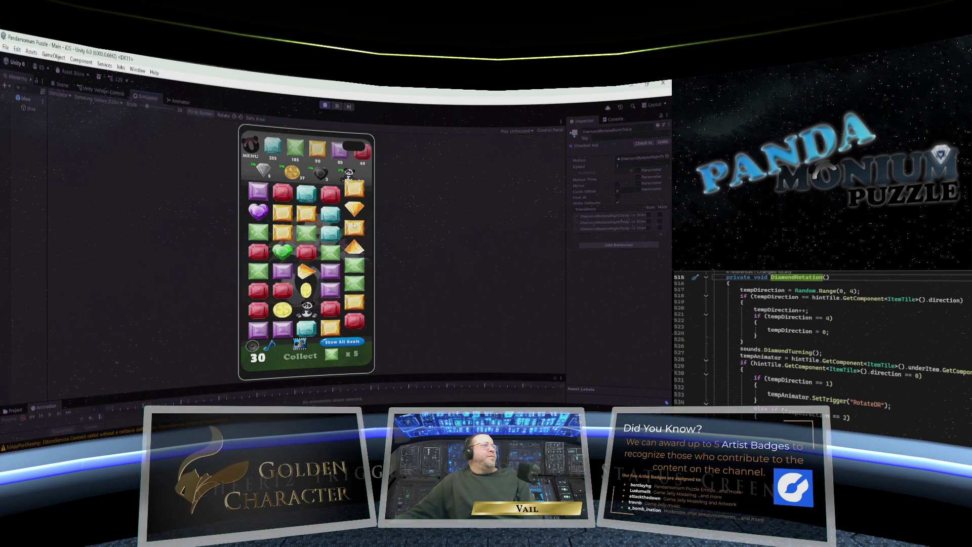
left_click_drag(312, 194, 330, 194)
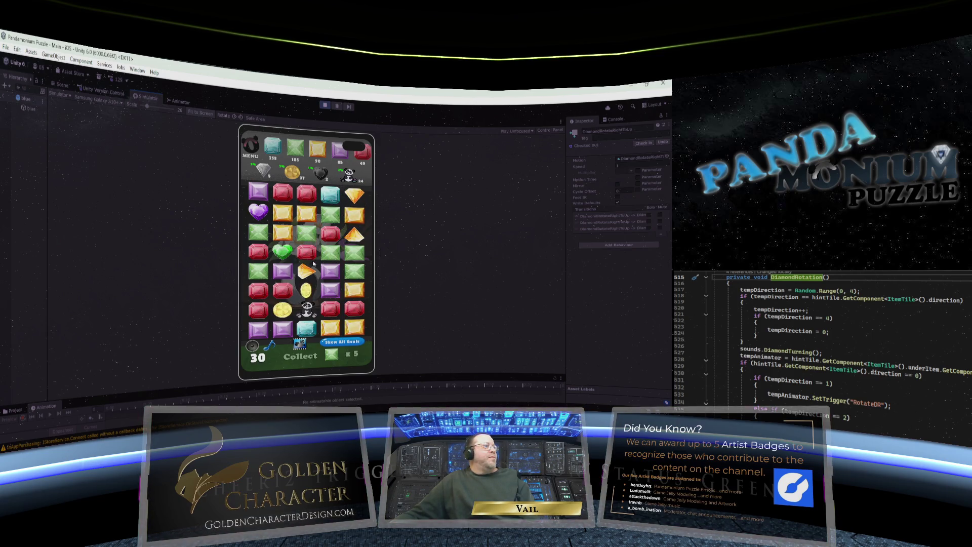
left_click_drag(314, 260, 310, 236)
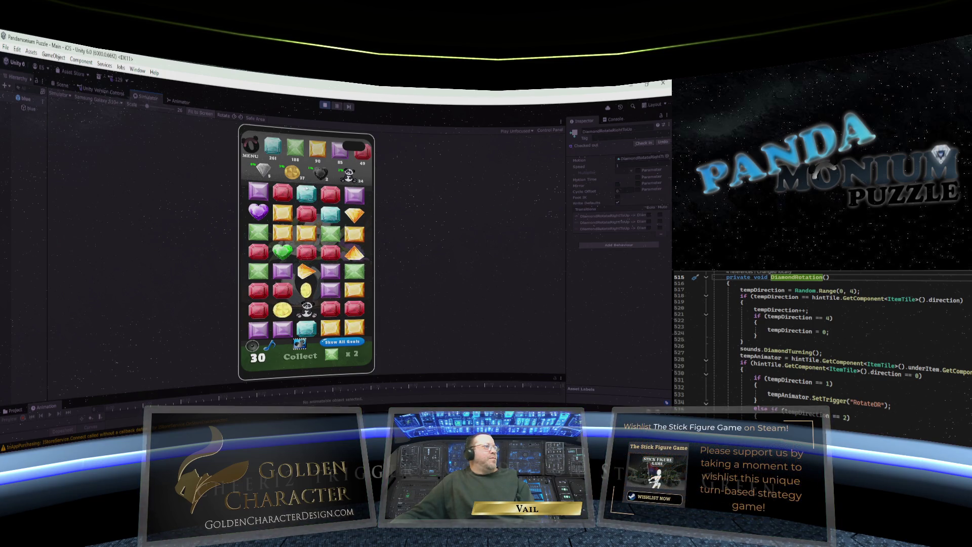
left_click_drag(306, 188, 307, 216)
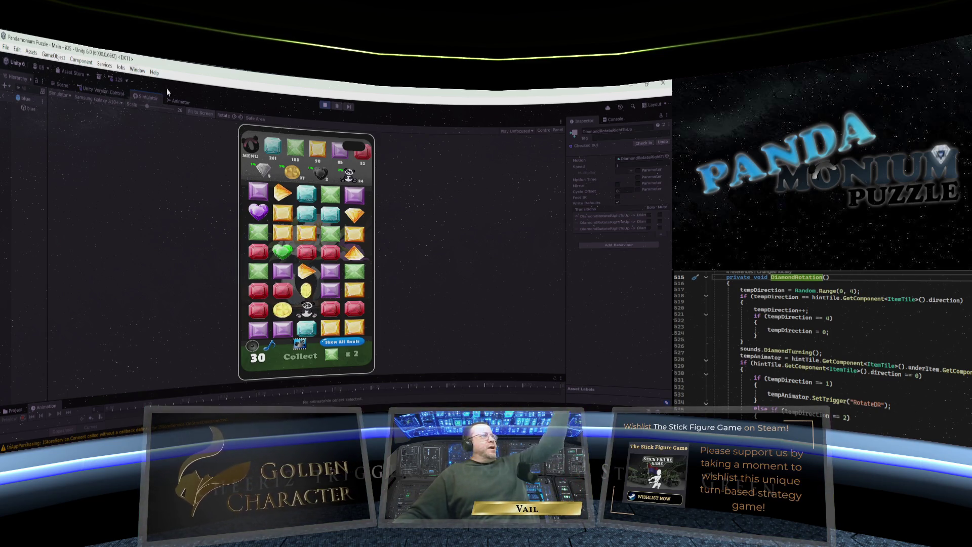
Stop the play-mode test.
left_click(325, 105)
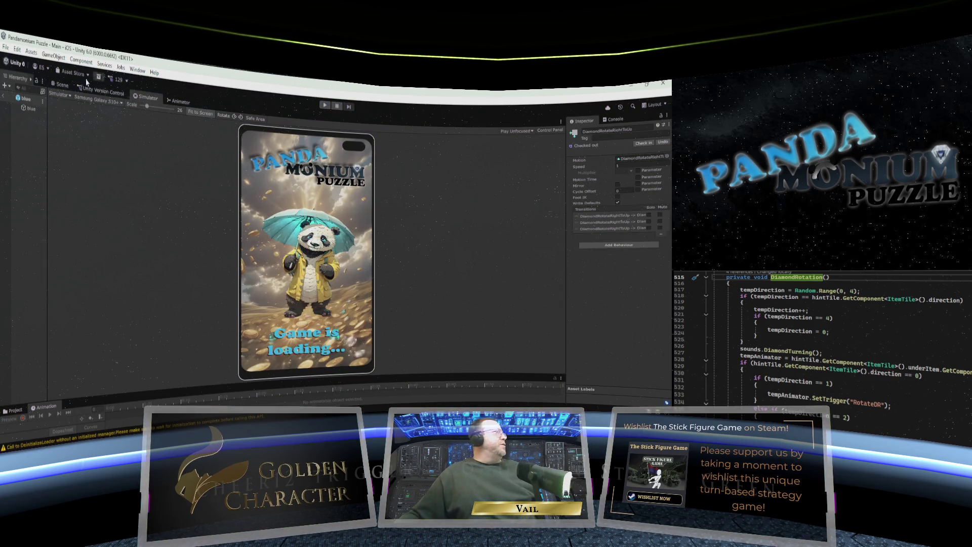
left_click(6, 48)
key("Escape")
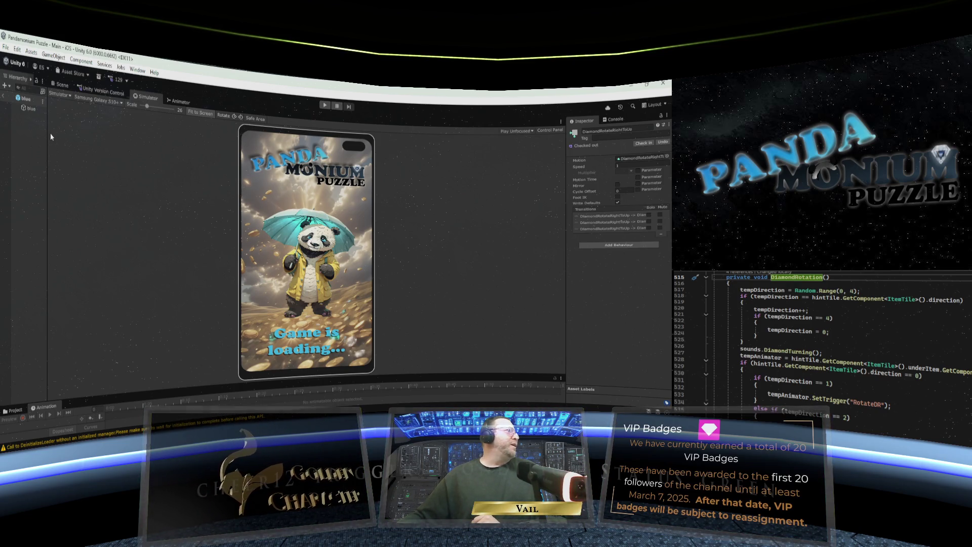
Save the scene via File > Save and widen the Hierarchy panel.
left_click(6, 48)
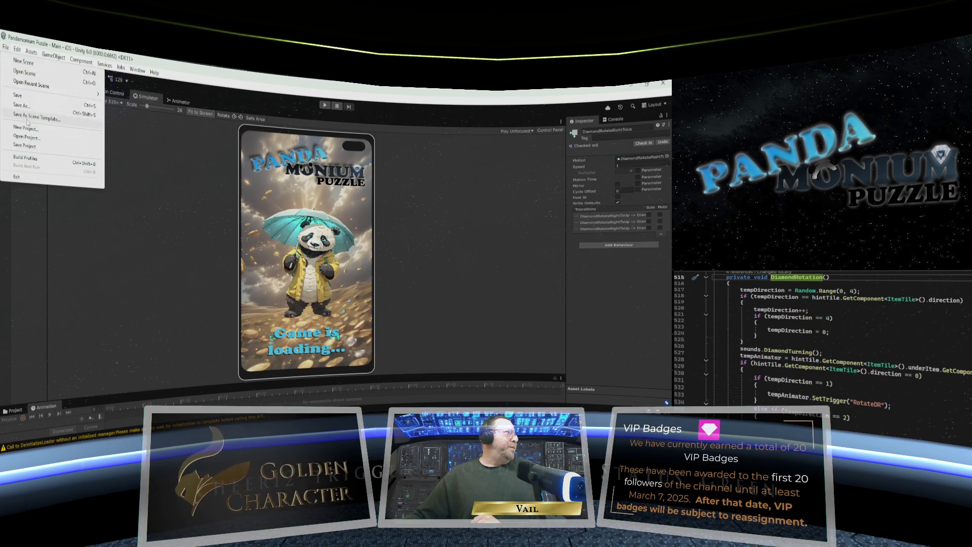
left_click(5, 50)
left_click(7, 50)
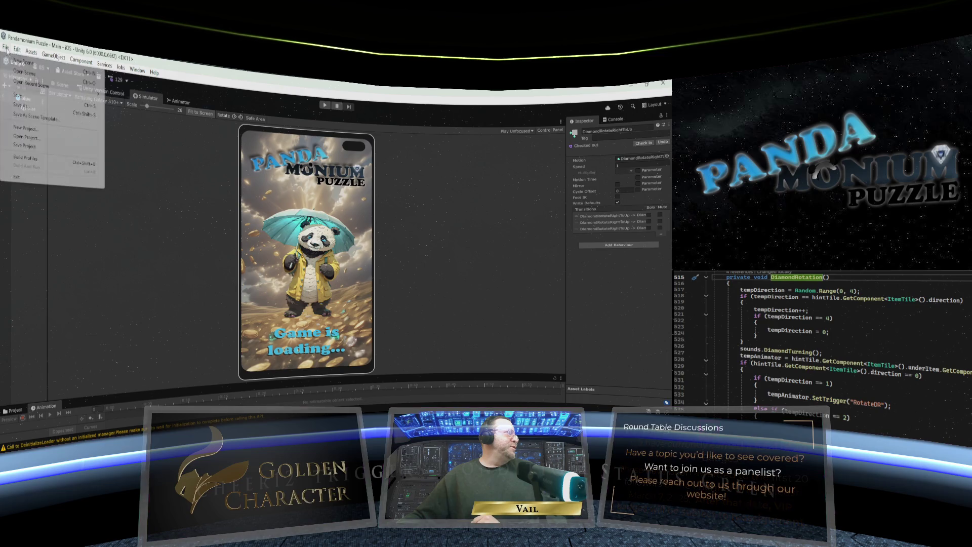
left_click(23, 104)
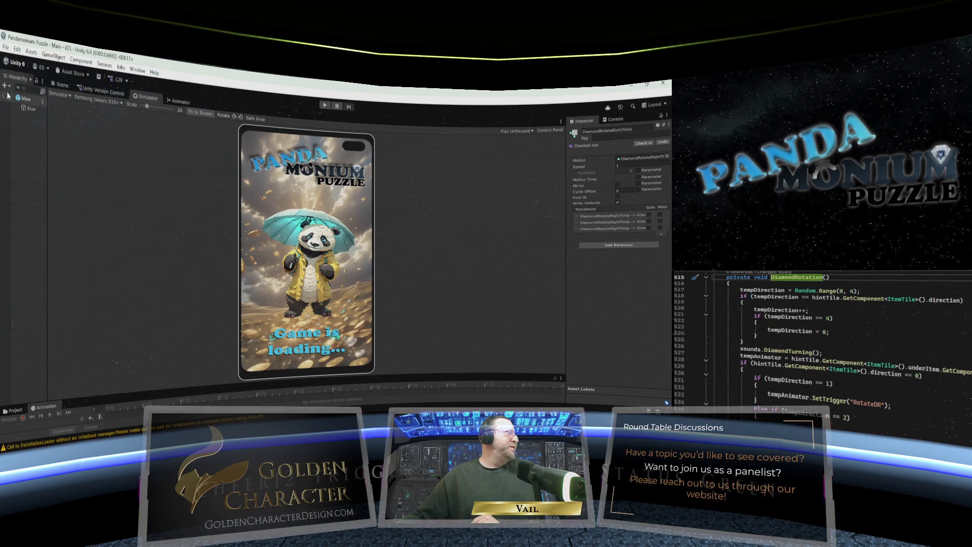
left_click_drag(47, 145, 133, 145)
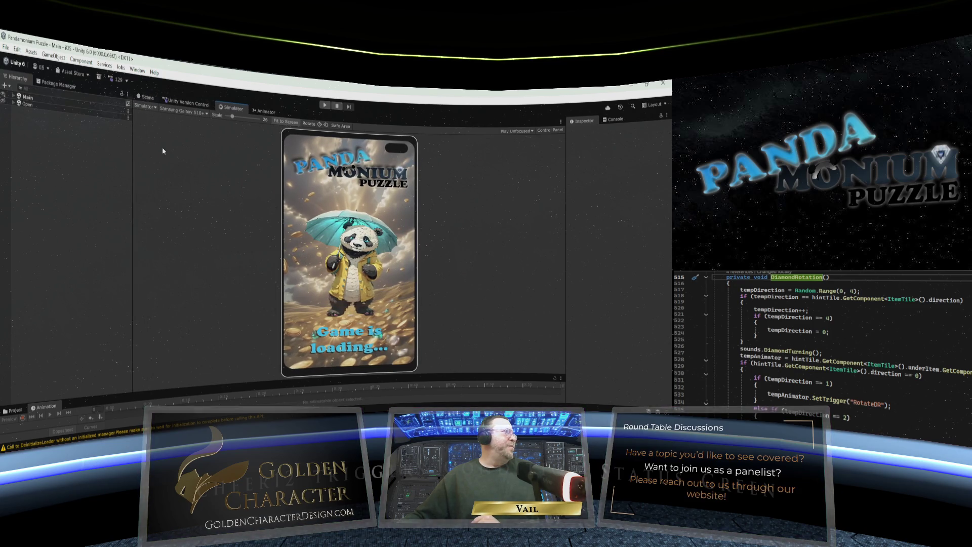
Review the five pending Version Control changes, then open Project Settings at the 1.3.24 Version field.
left_click(186, 102)
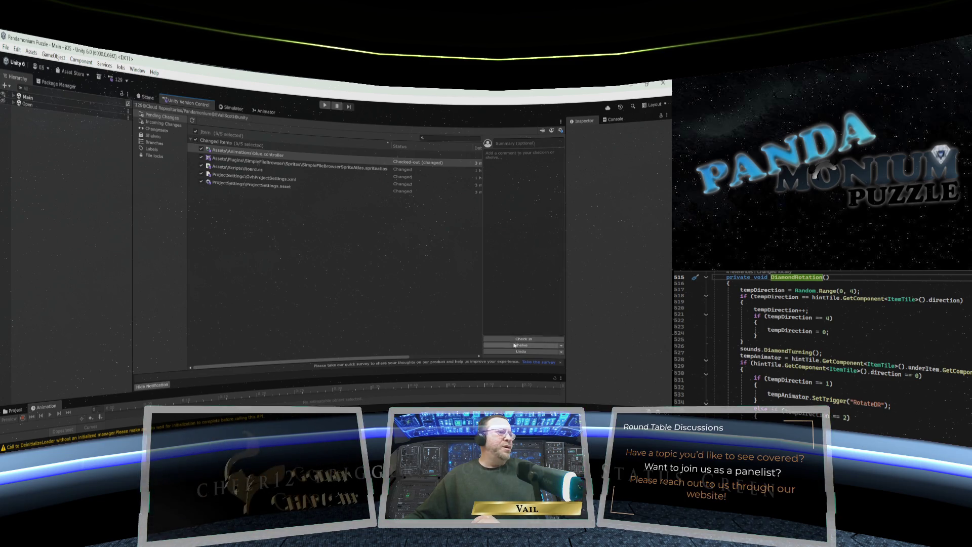
left_click(17, 50)
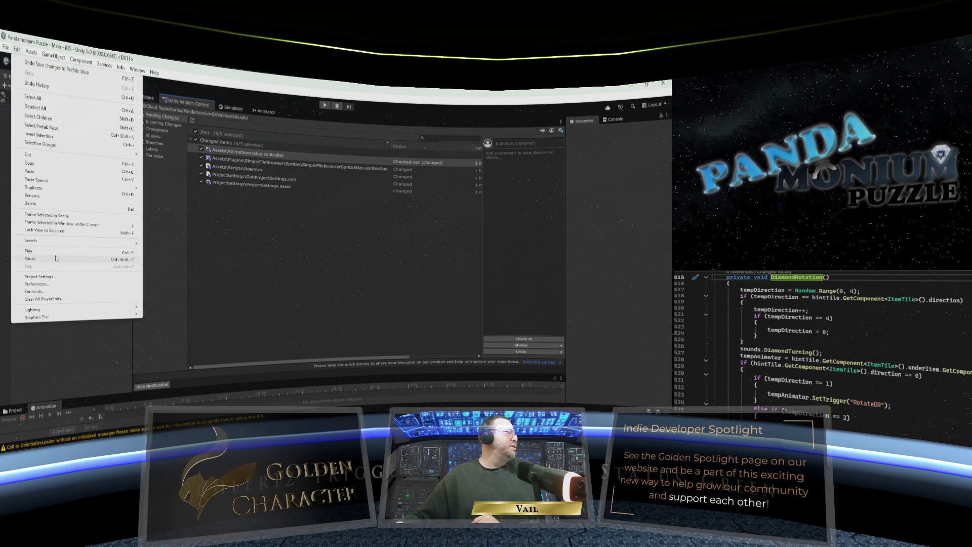
left_click(50, 276)
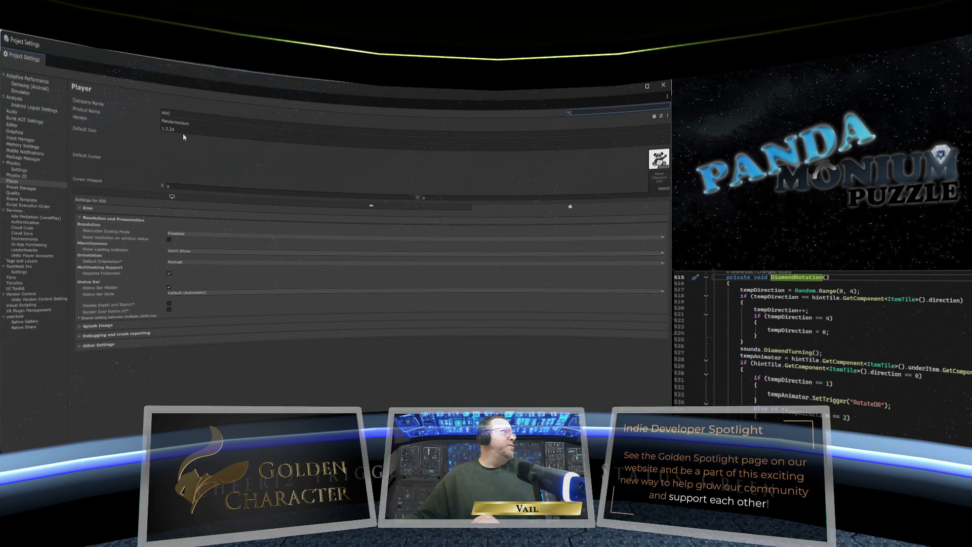
left_click(176, 129)
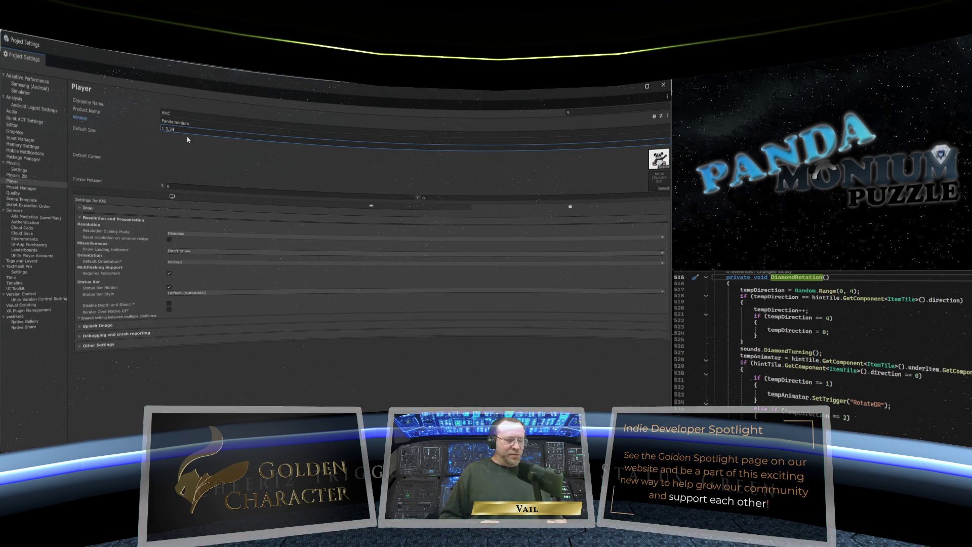
Set the Player Version to 1.3.25 and expand Other Settings.
type("1.3.25")
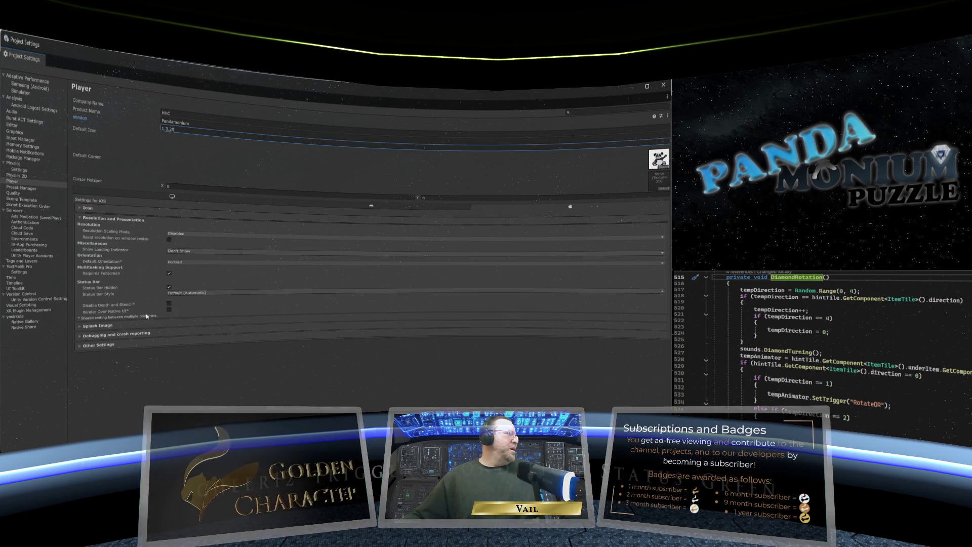
left_click(131, 343)
scroll(201, 276, "down", 10)
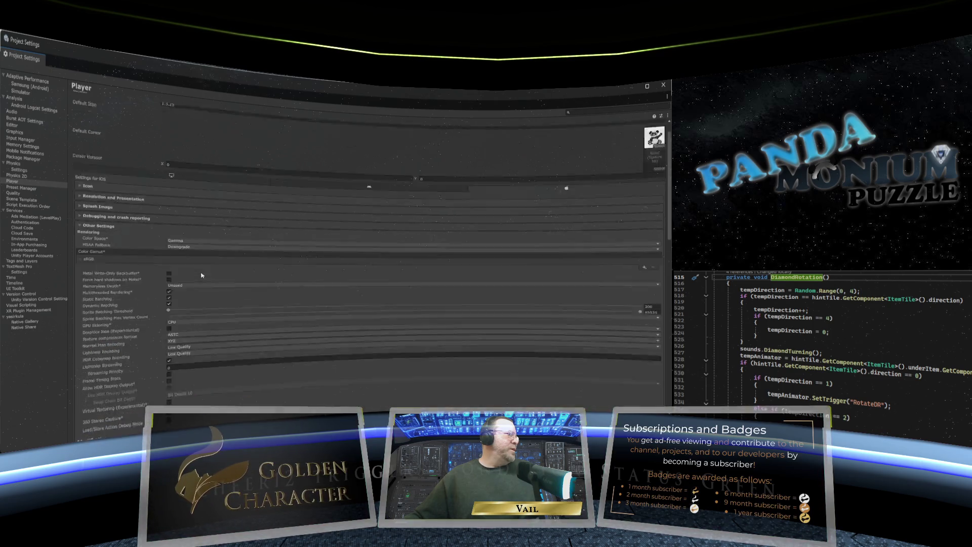
scroll(201, 275, "down", 1)
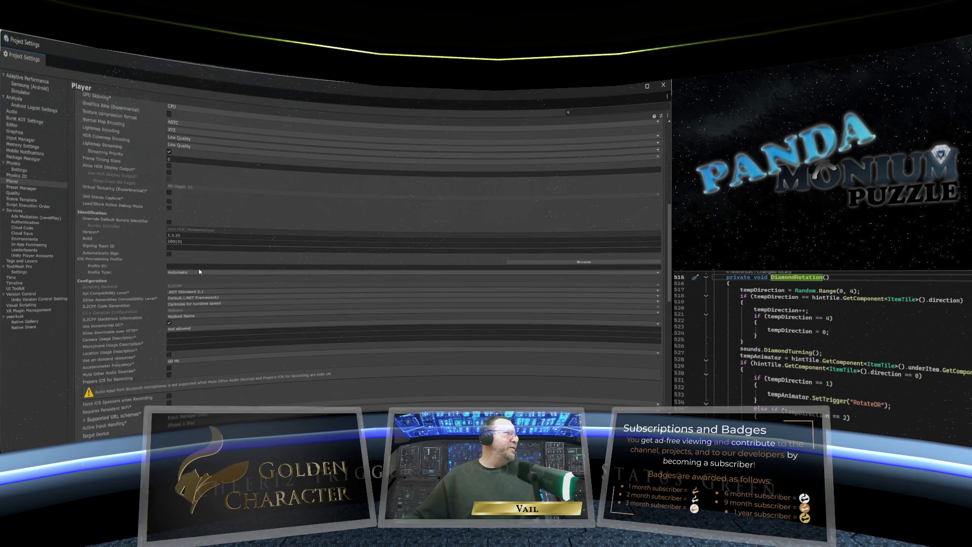
Replace the trailing digits of the Build number with 2 and close Project Settings.
left_click(185, 242)
left_click_drag(191, 242, 175, 243)
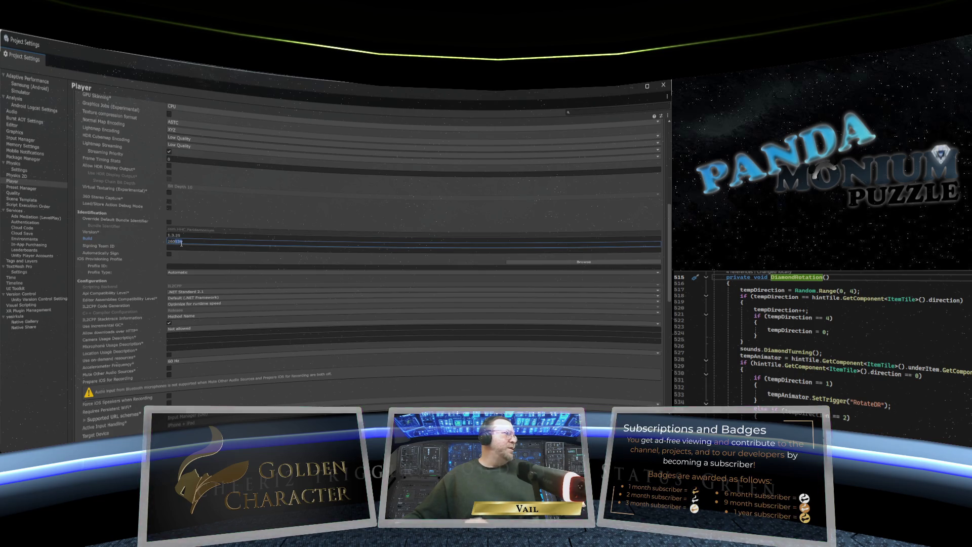
type("2")
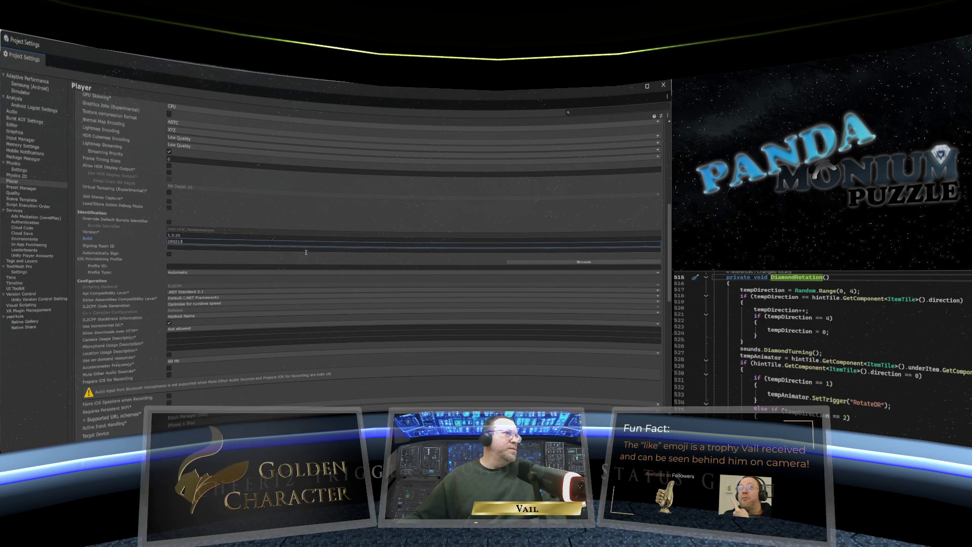
scroll(339, 268, "down", 4)
scroll(339, 269, "down", 6)
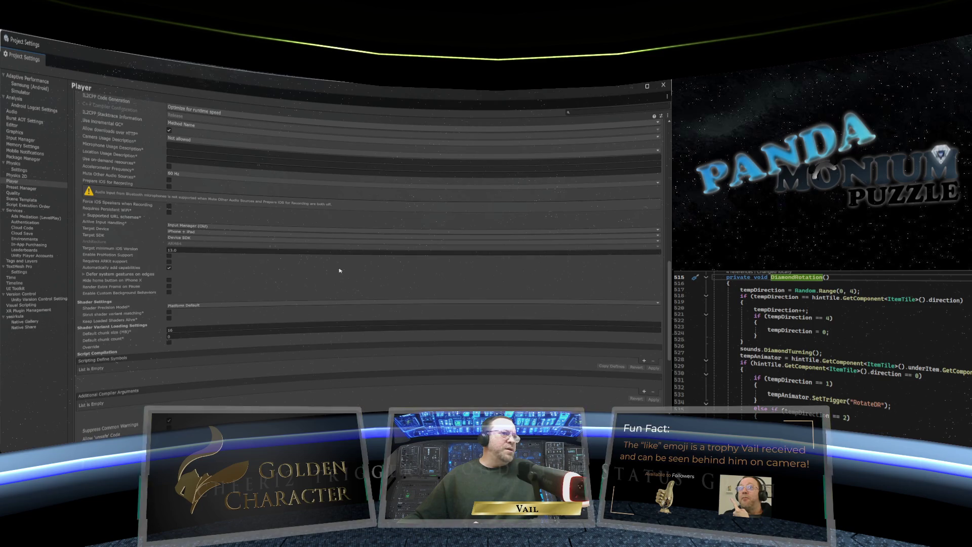
scroll(340, 270, "down", 5)
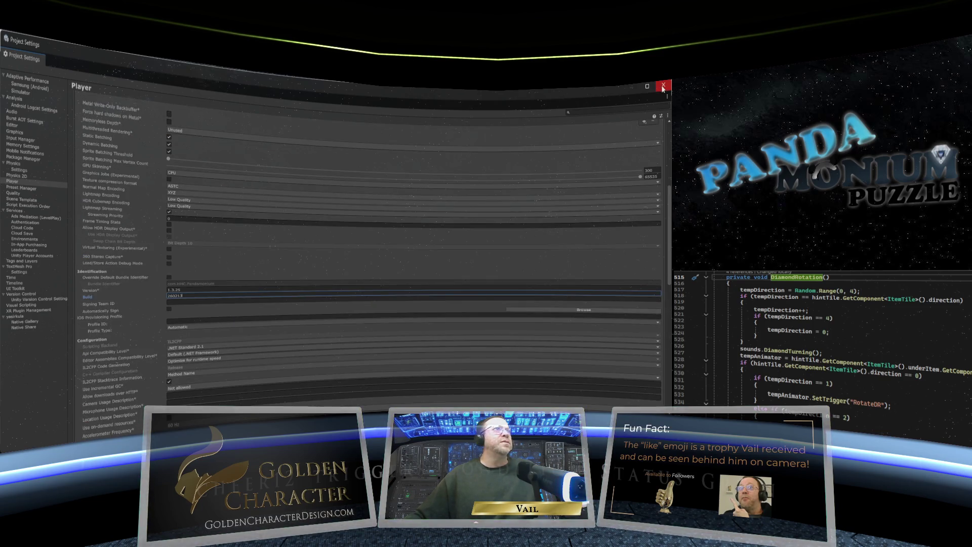
left_click(664, 85)
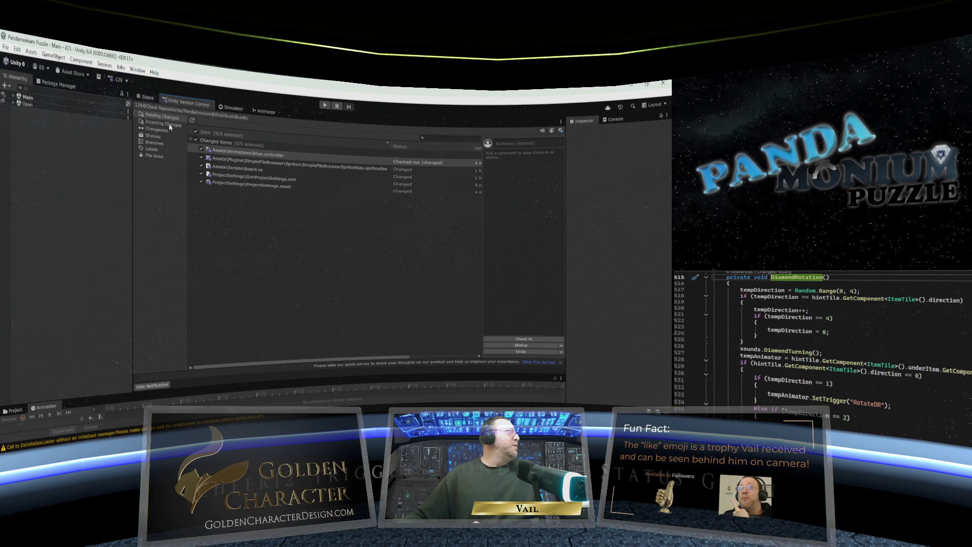
Refresh the Pending Changes list and check in the five changed files.
left_click(6, 48)
left_click(173, 150)
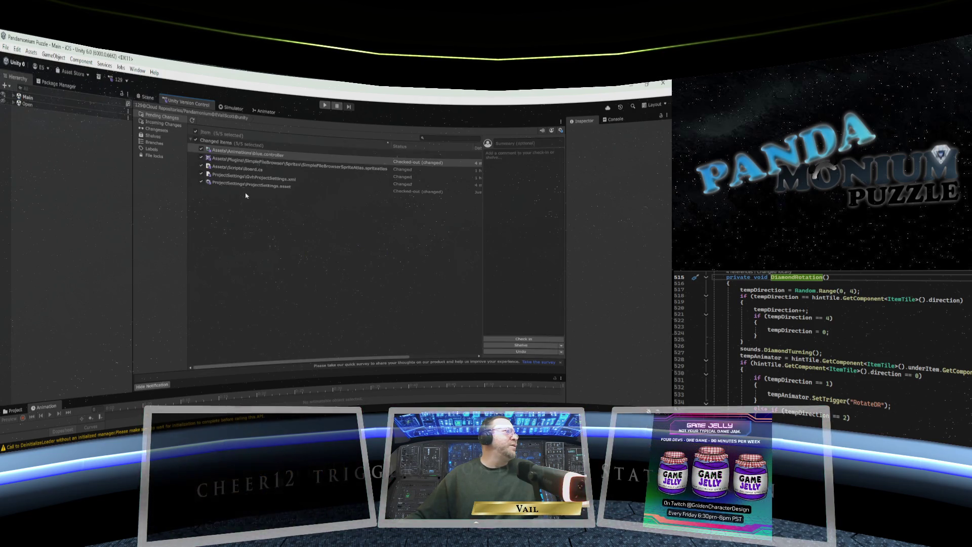
left_click(523, 338)
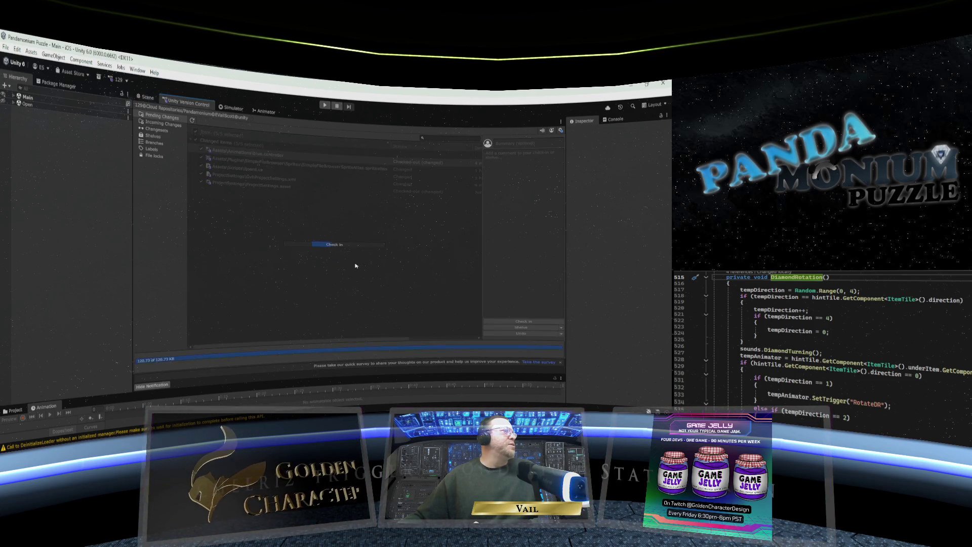
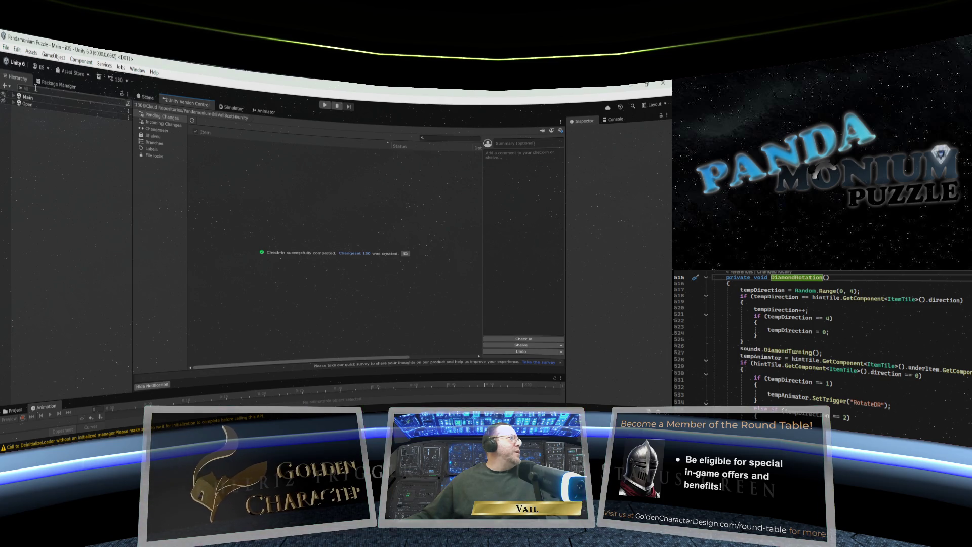
Switch the build target from iOS to Android in Build Profiles, then close the window.
left_click(5, 47)
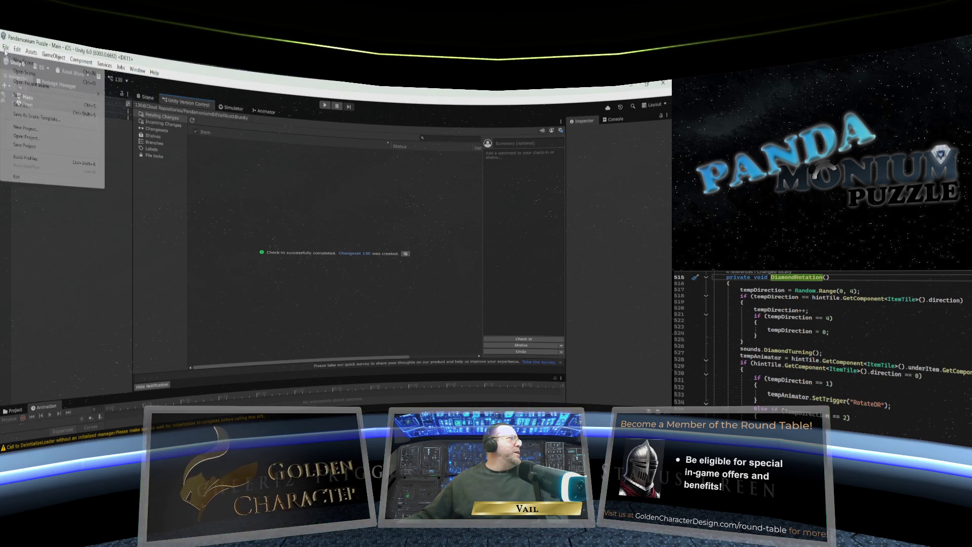
left_click(26, 158)
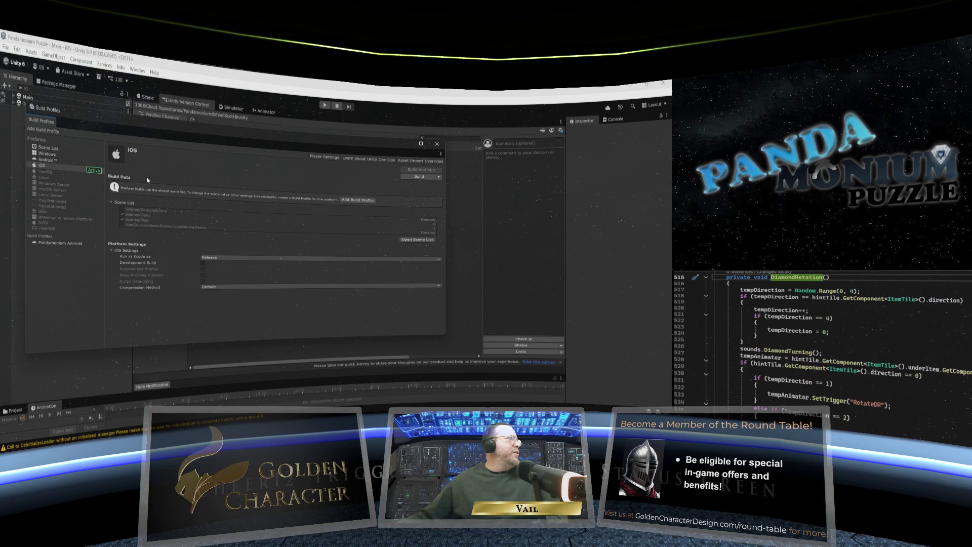
left_click(44, 160)
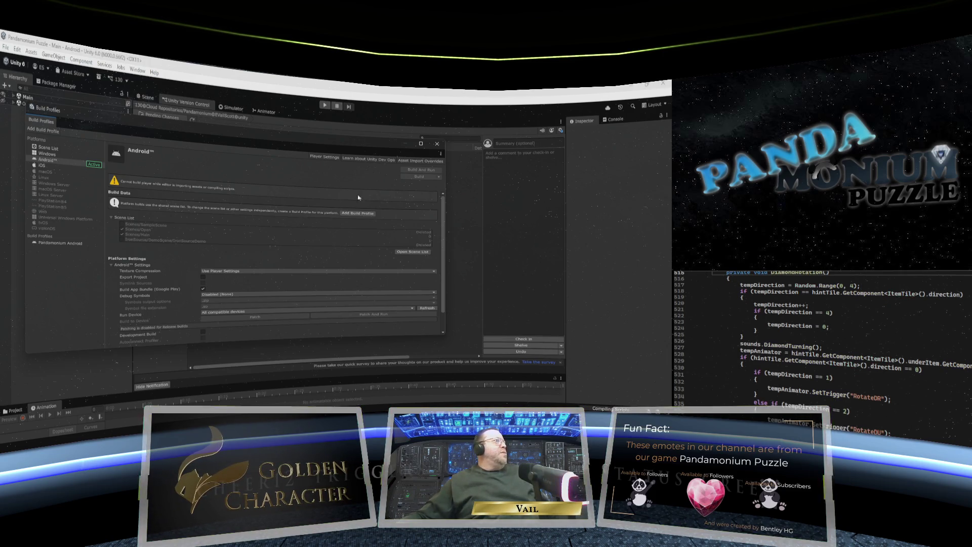
left_click(437, 146)
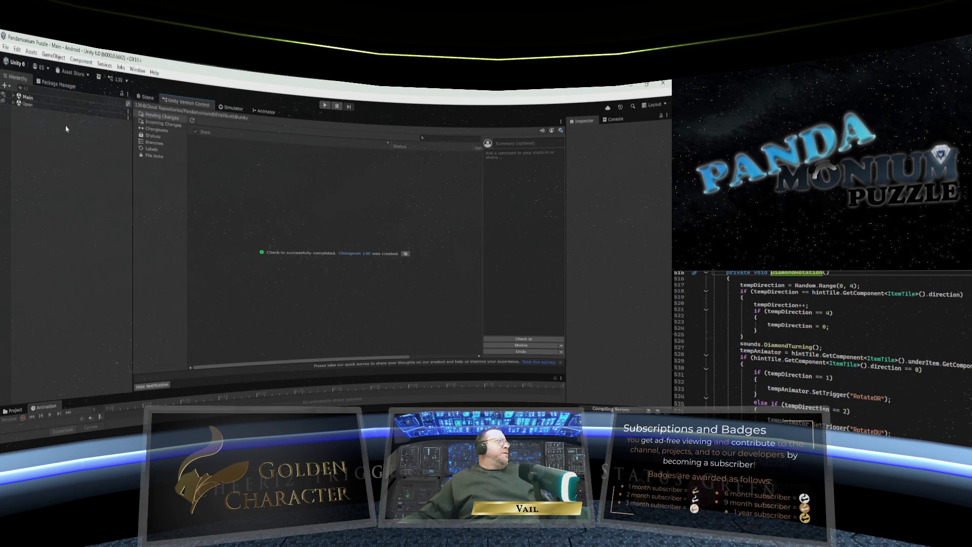
left_click(17, 49)
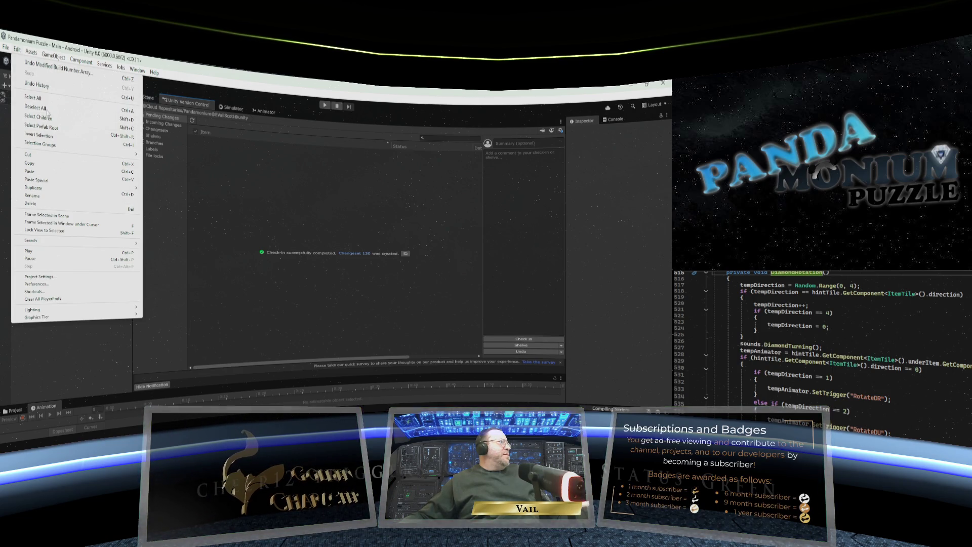
left_click(49, 277)
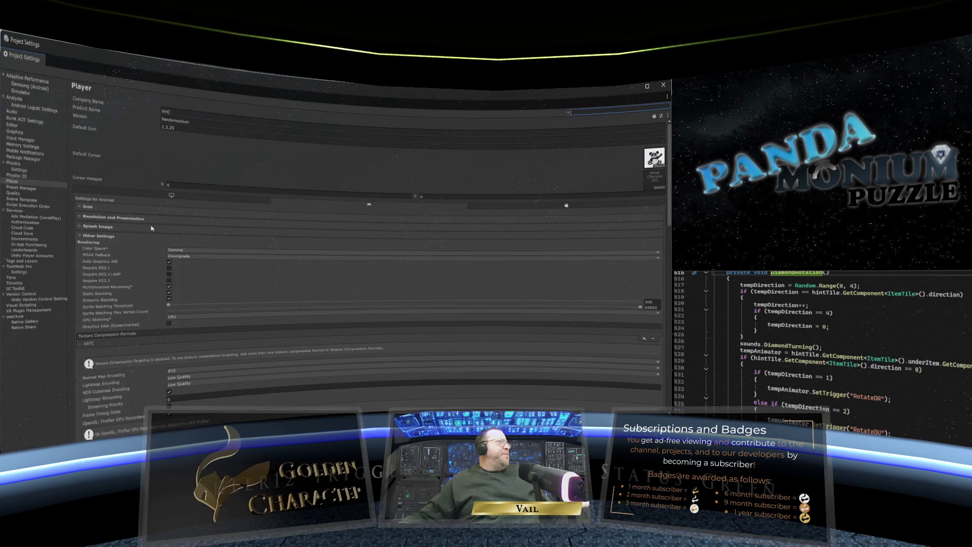
left_click(183, 110)
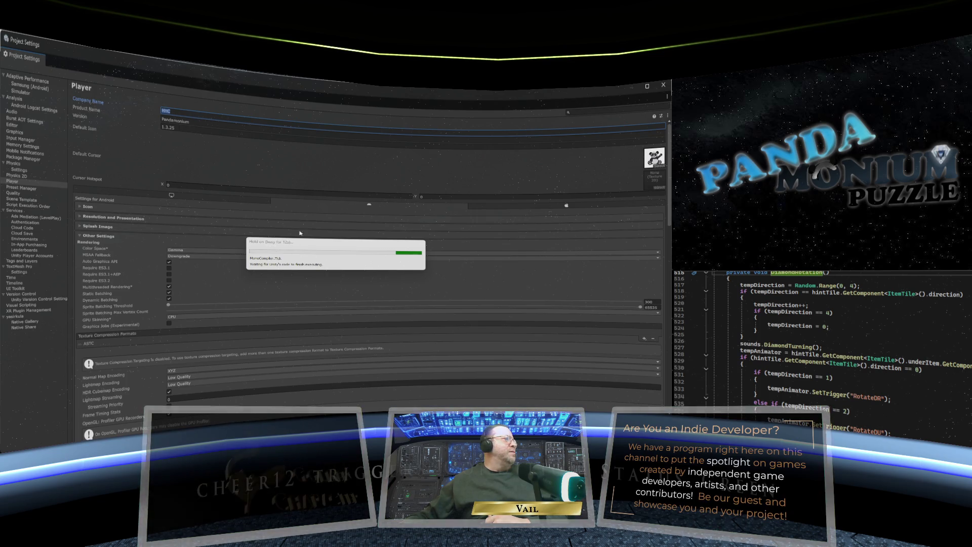
mouse_move(486, 412)
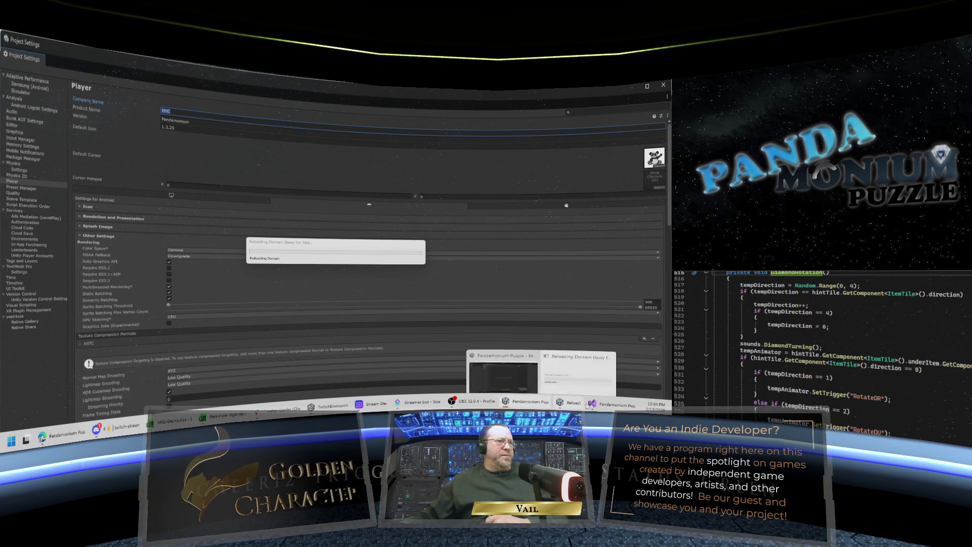
mouse_move(613, 407)
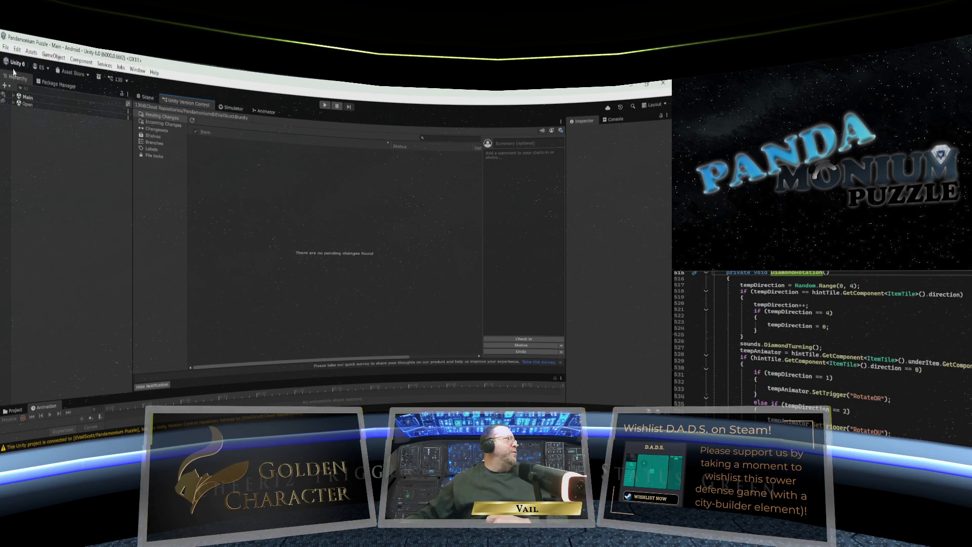
left_click(17, 51)
In Player settings, finish the Company Name and change the Bundle Version Code's trailing digits to 2.
left_click(47, 277)
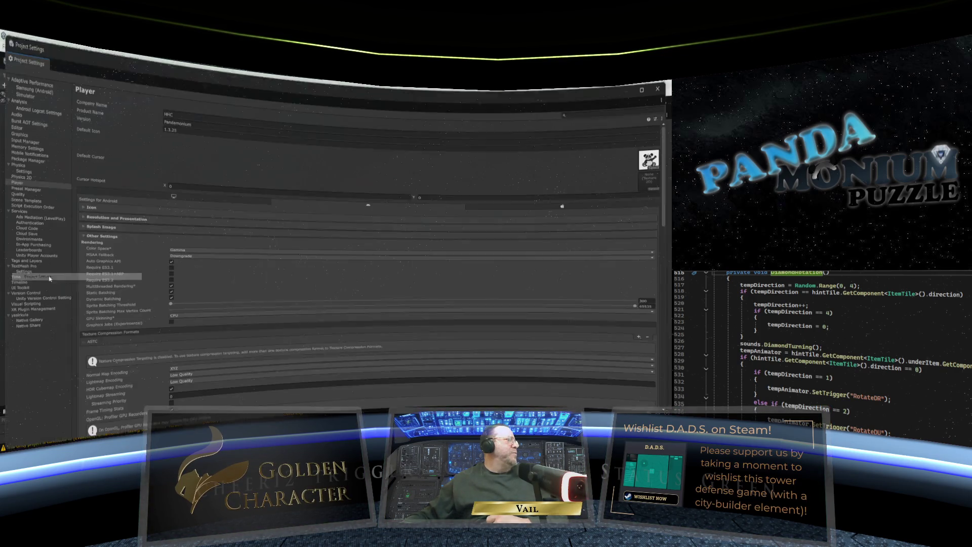
left_click(185, 112)
type("GoldenCh")
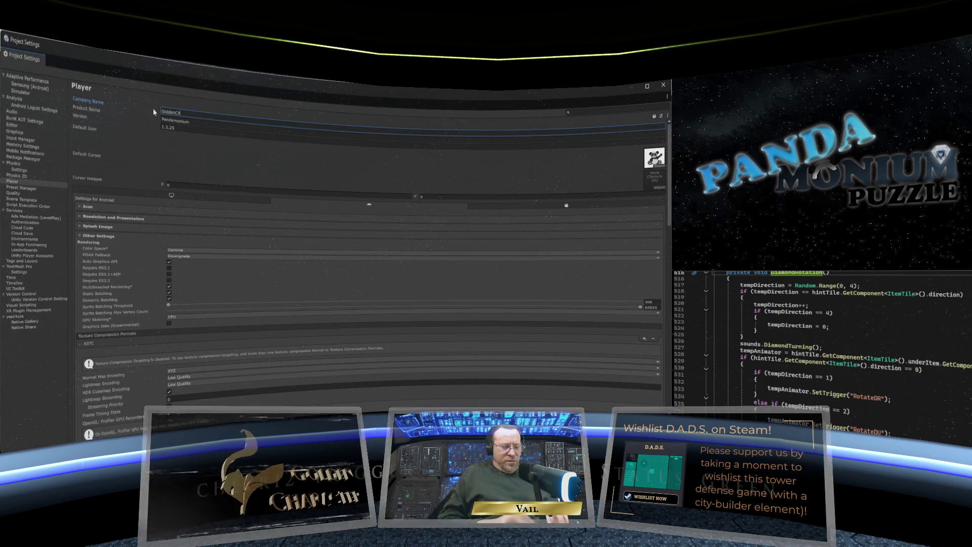
type("aracter")
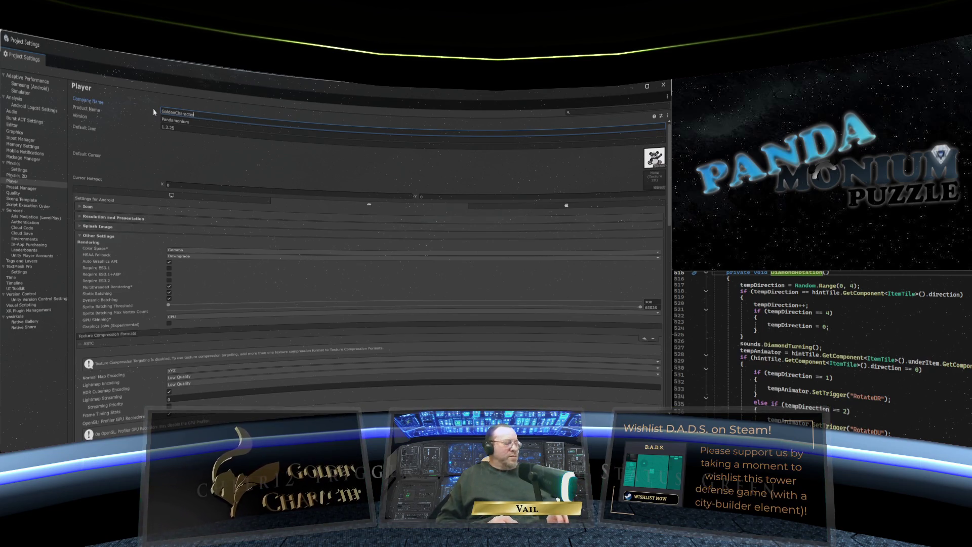
type("Design")
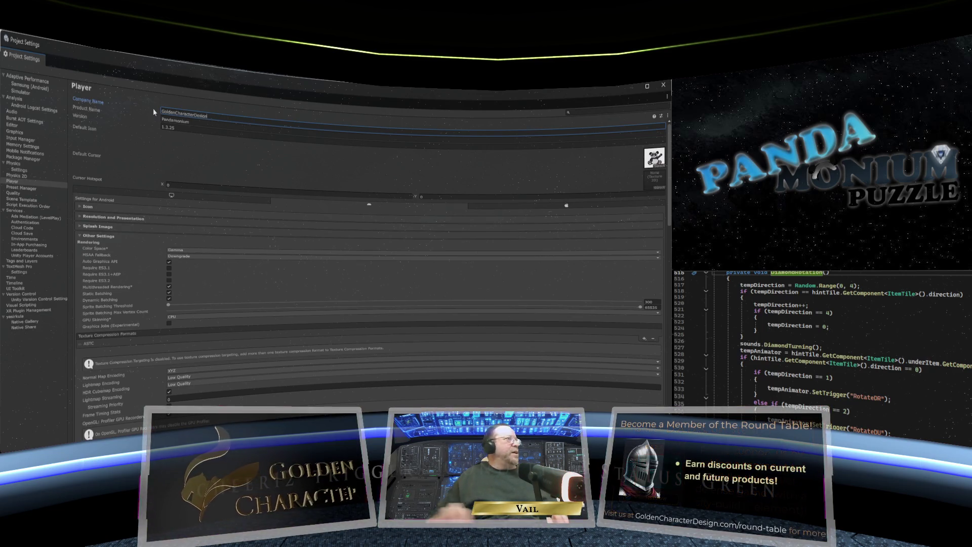
key("Tab")
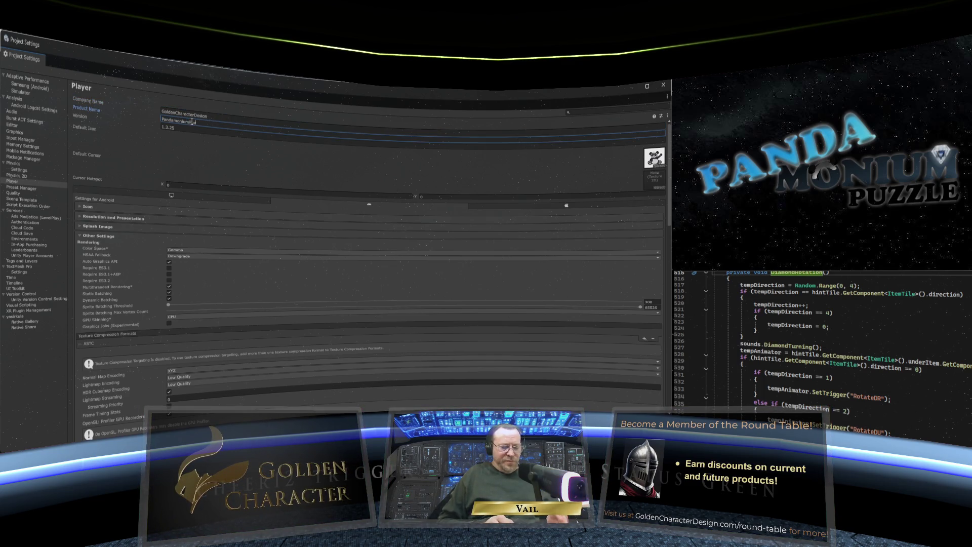
key("Tab")
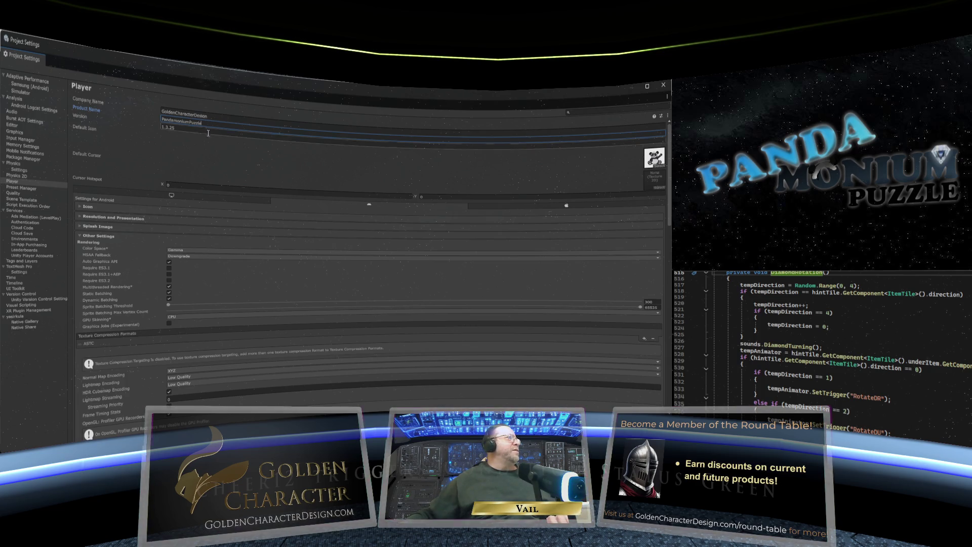
left_click(179, 130)
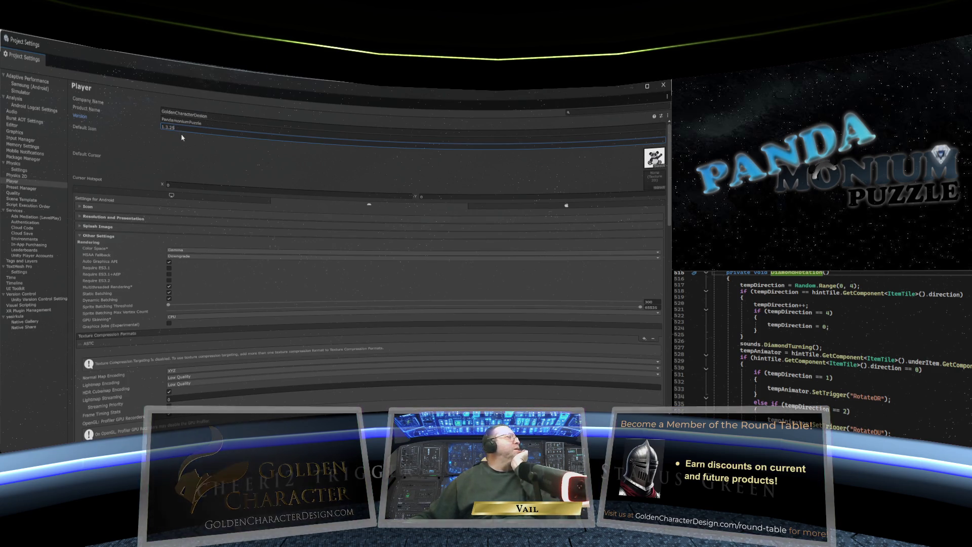
scroll(182, 141, "down", 10)
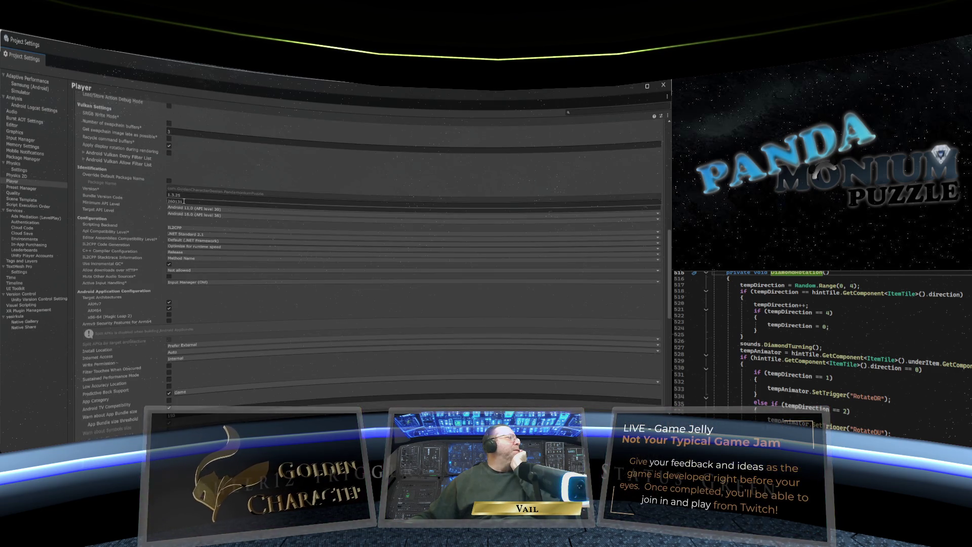
left_click_drag(184, 201, 176, 201)
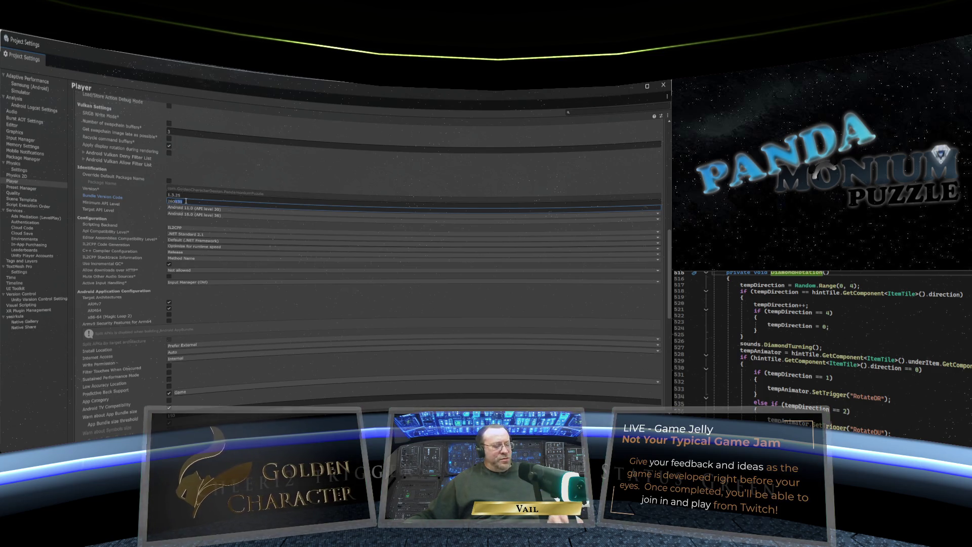
type("2")
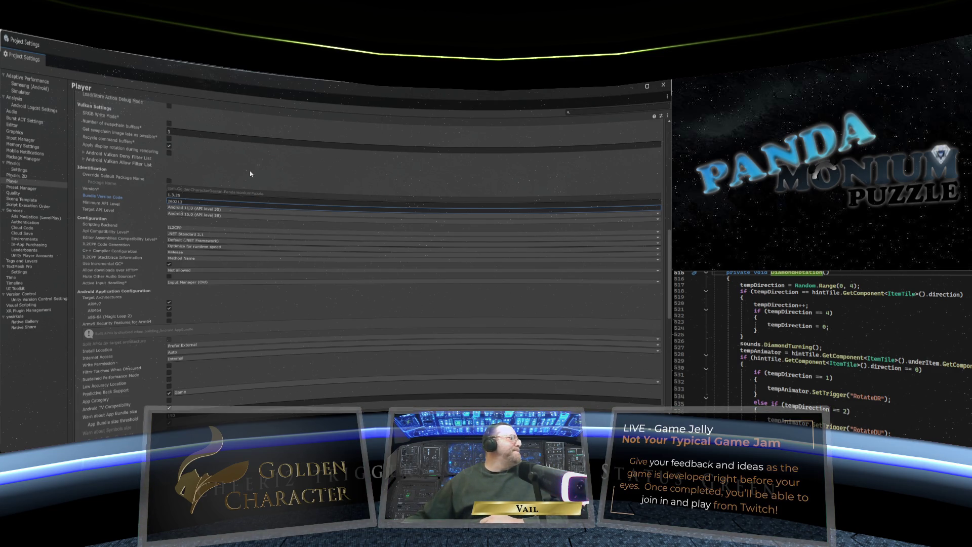
Expand Resolution and Presentation and Other Settings, reviewing down to the optimization and stack trace options.
scroll(253, 177, "down", 12)
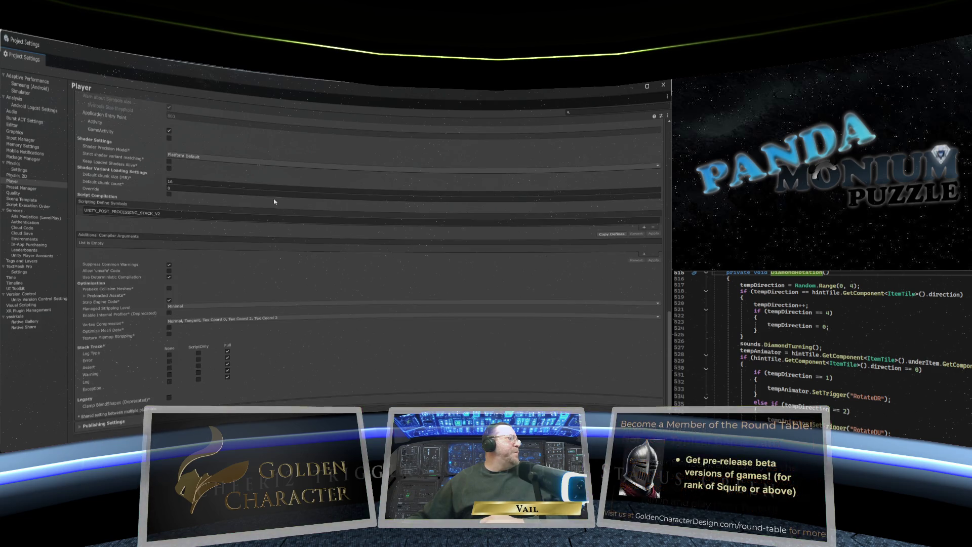
scroll(264, 217, "up", 12)
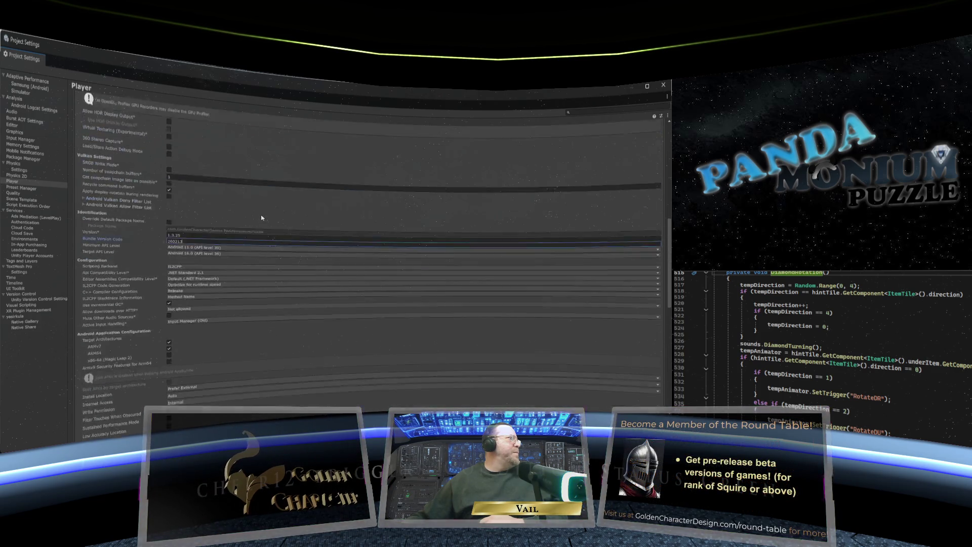
scroll(262, 218, "up", 8)
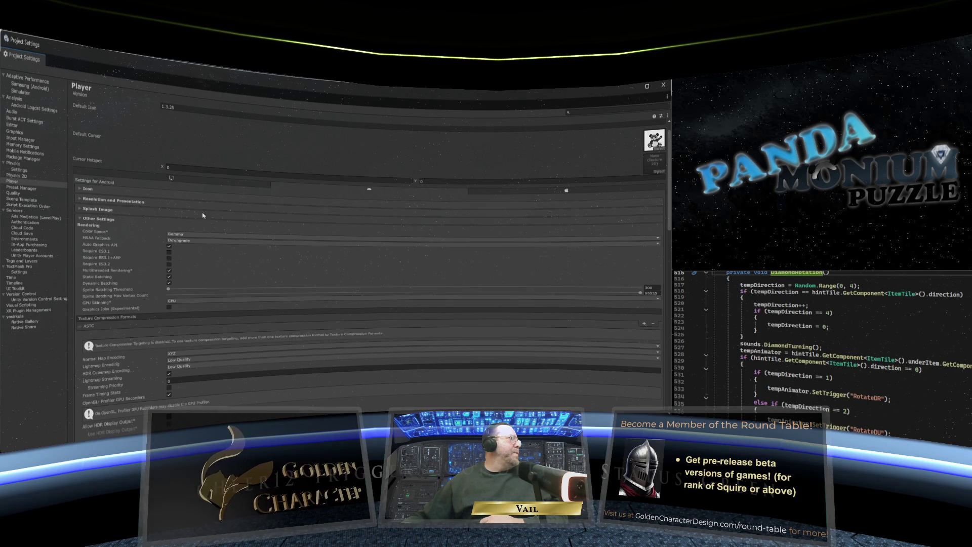
left_click(95, 201)
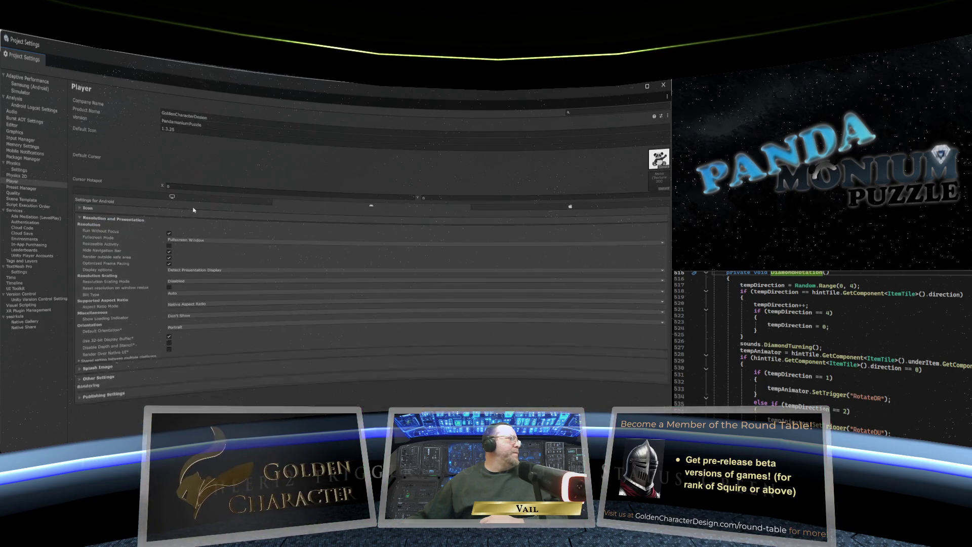
left_click(112, 382)
scroll(119, 354, "down", 10)
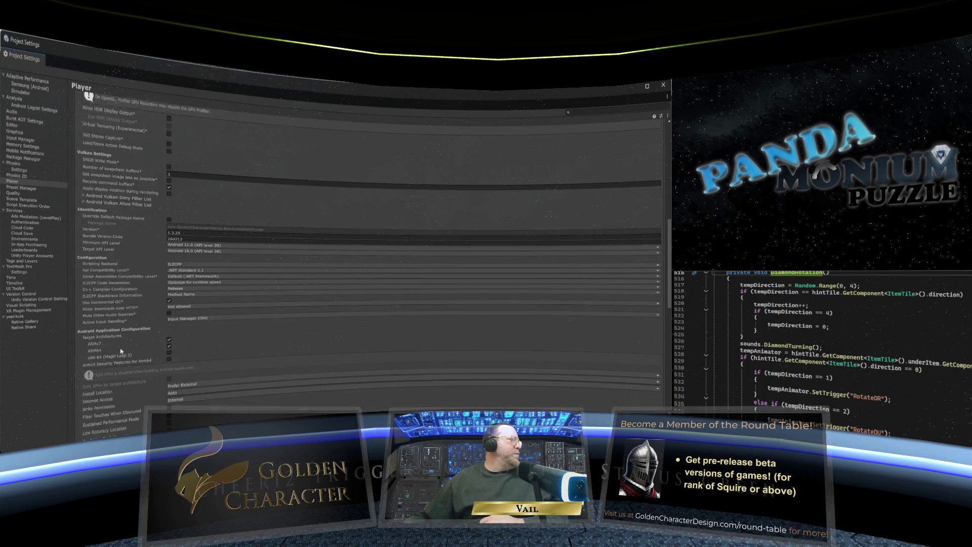
scroll(121, 351, "down", 15)
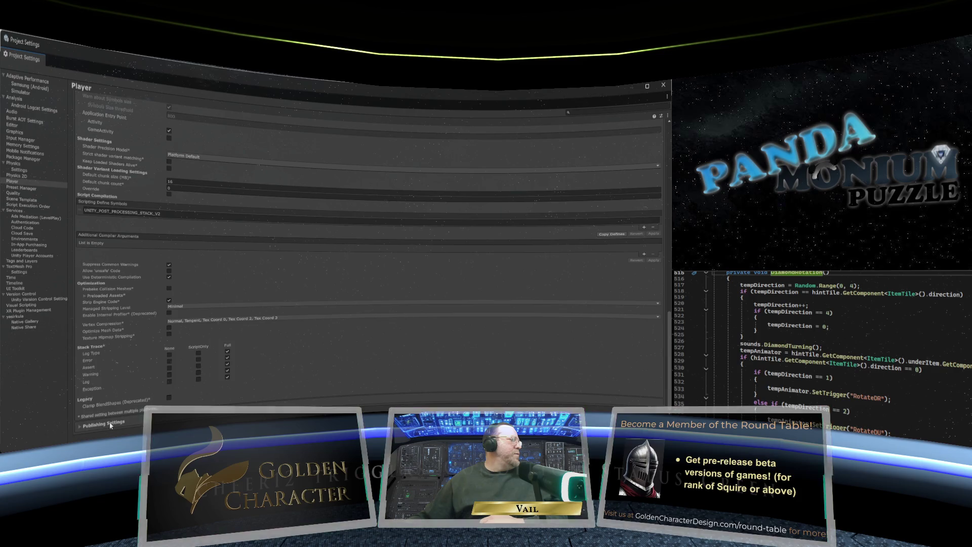
Under Publishing Settings, enter the keystore password and the key password.
left_click(111, 424)
left_click(219, 249)
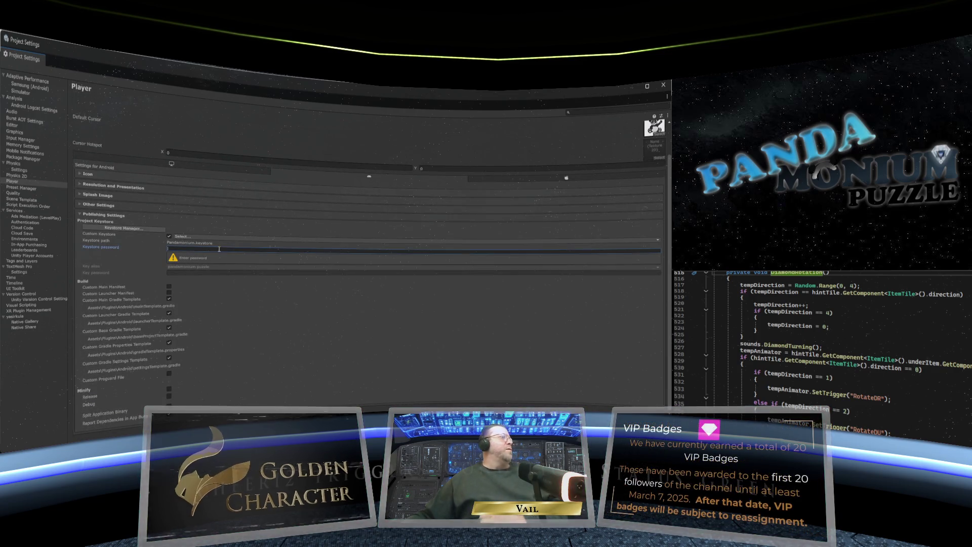
type("***")
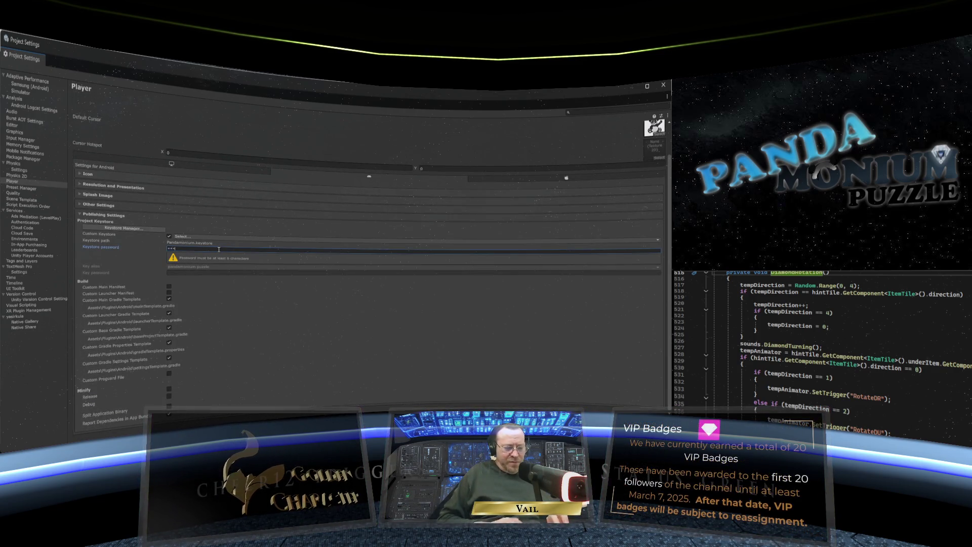
type("***")
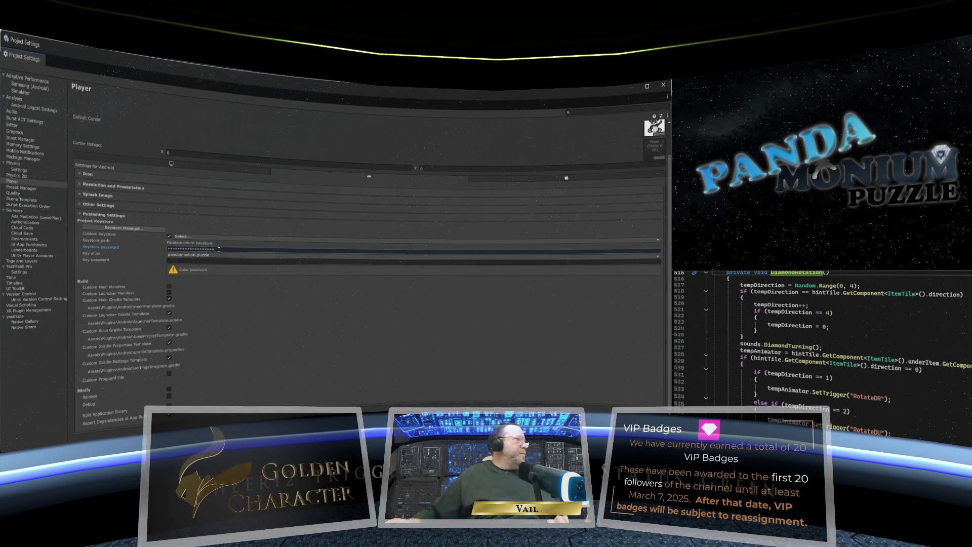
left_click(218, 260)
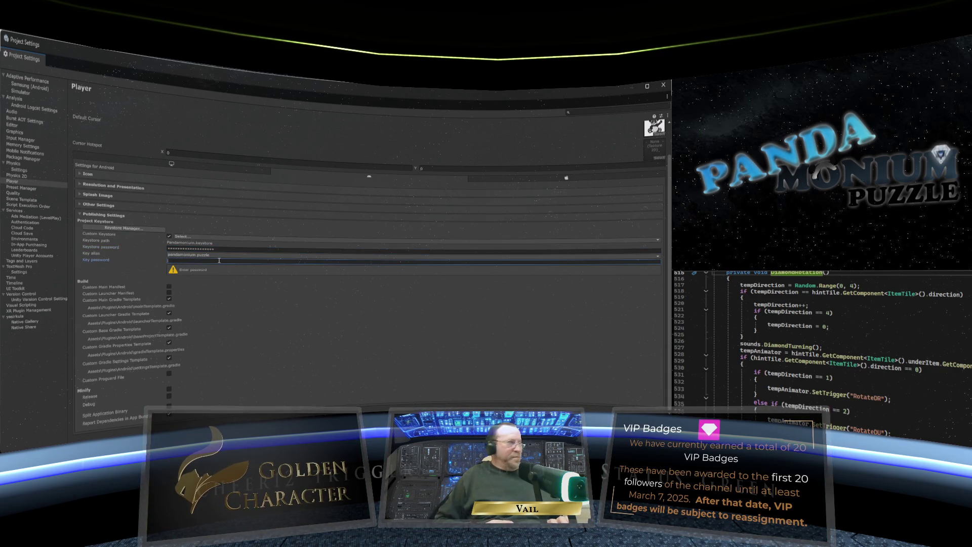
type("*")
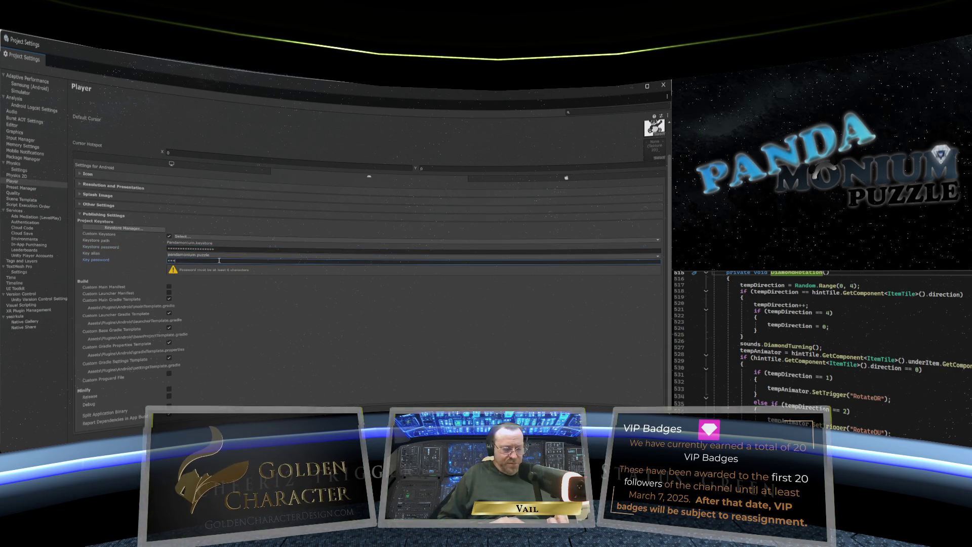
type("***")
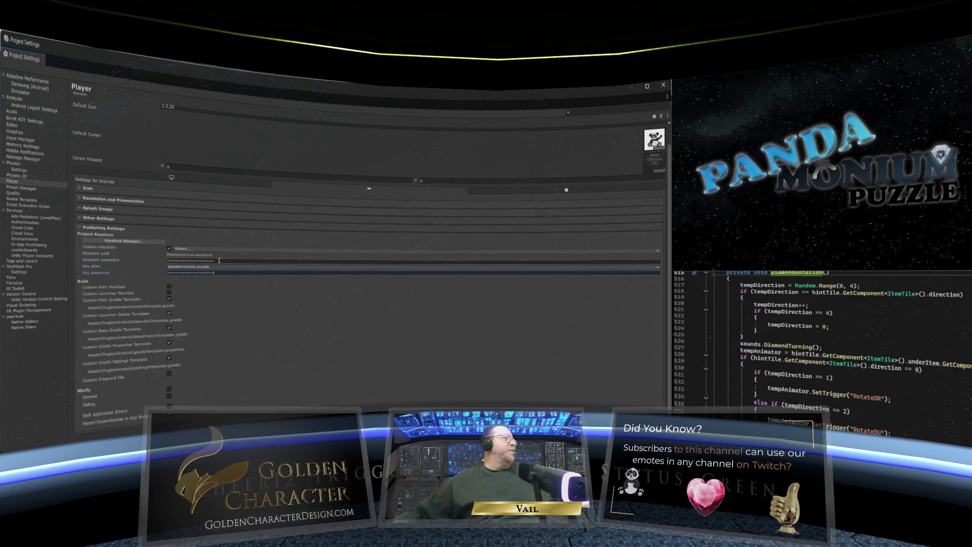
scroll(226, 224, "up", 2)
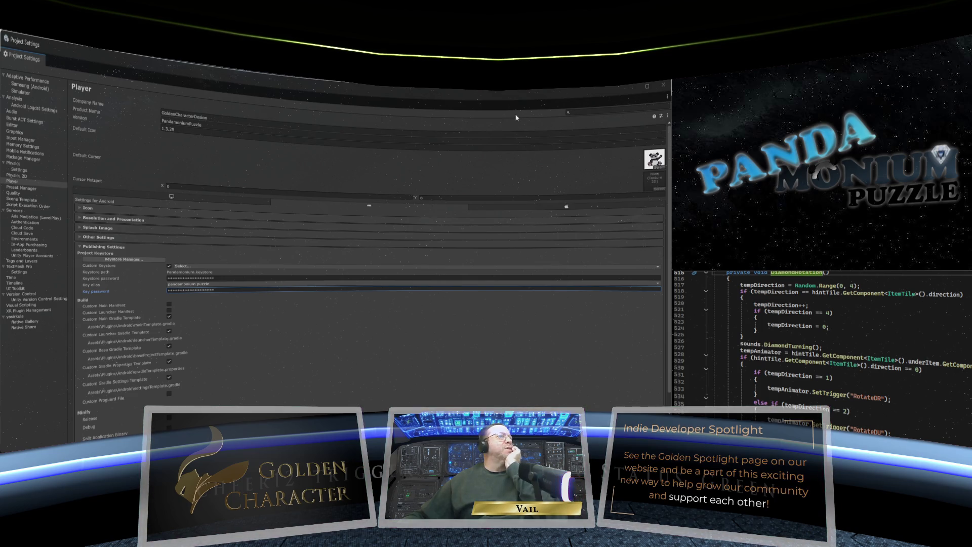
Build the Android project from Build Profiles, saving it as PandamoniumPuzzle260213.aab.
left_click(659, 89)
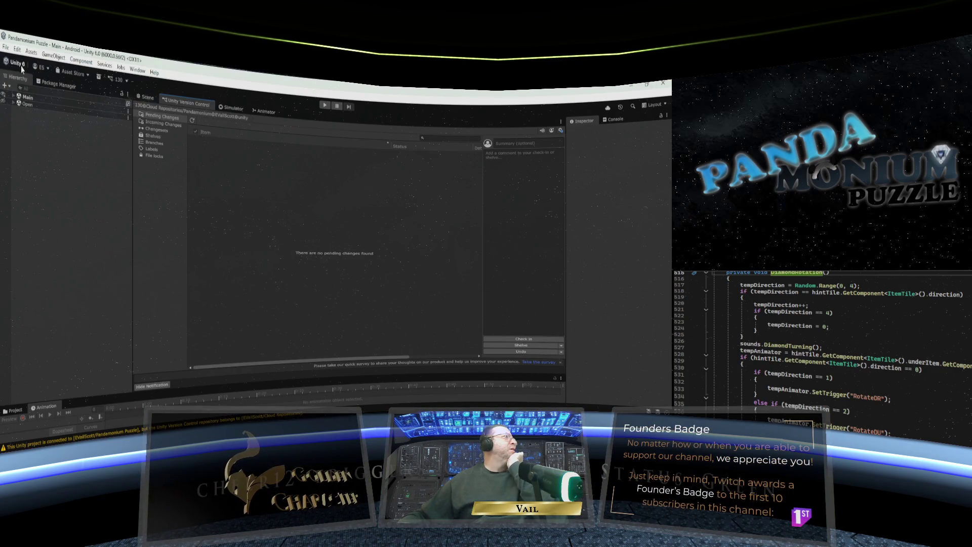
left_click(5, 47)
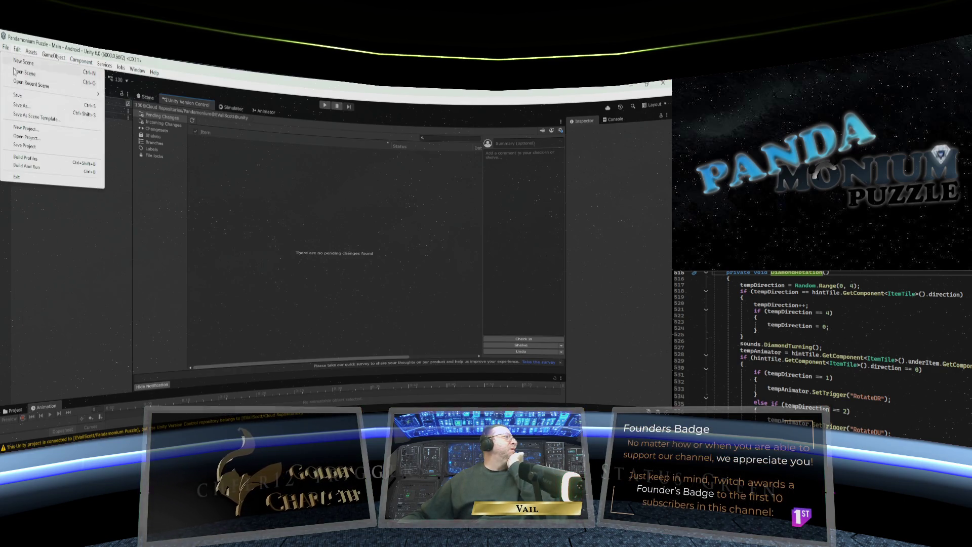
left_click(34, 159)
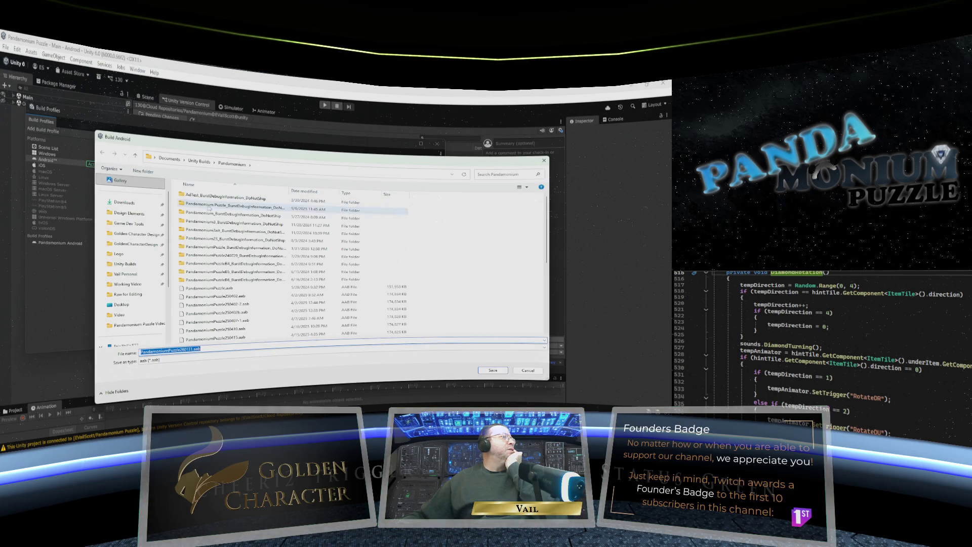
left_click(186, 350)
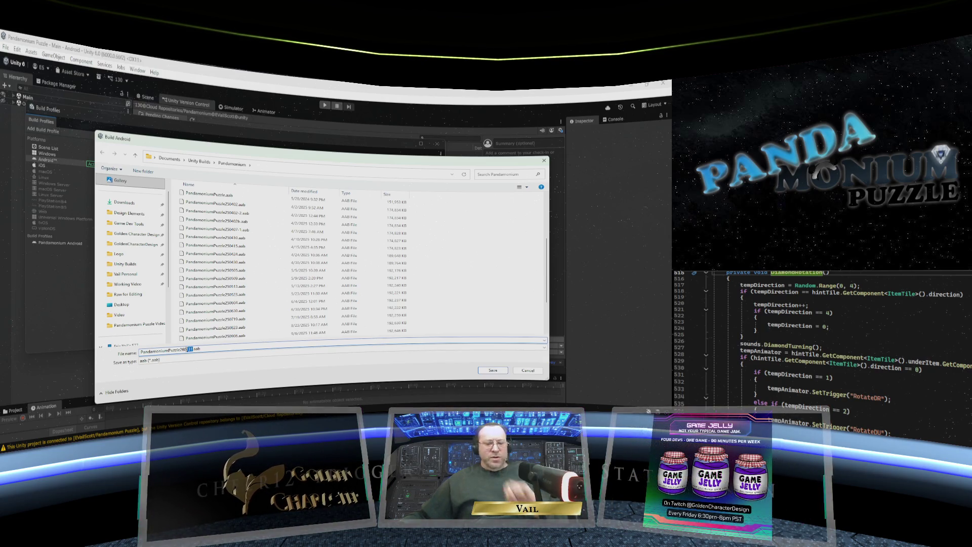
type("213")
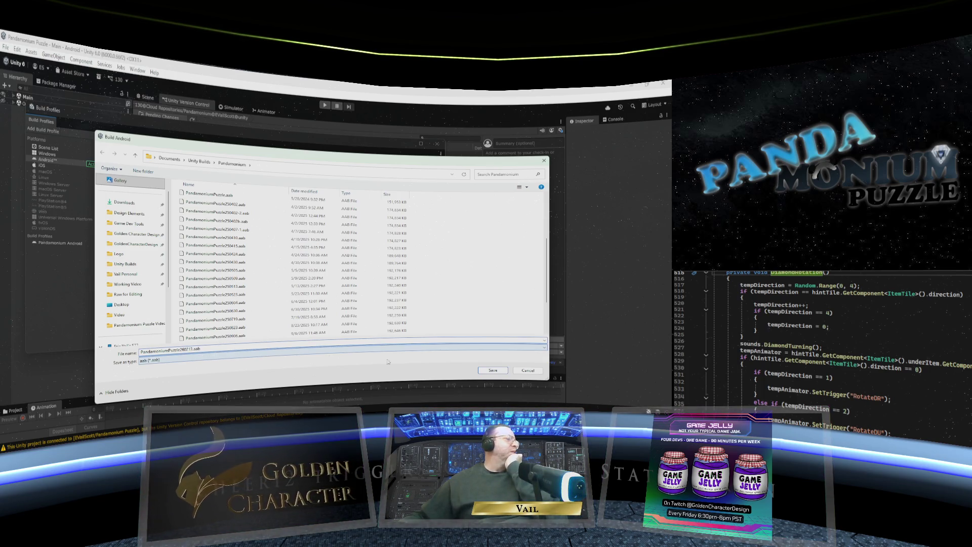
left_click(492, 371)
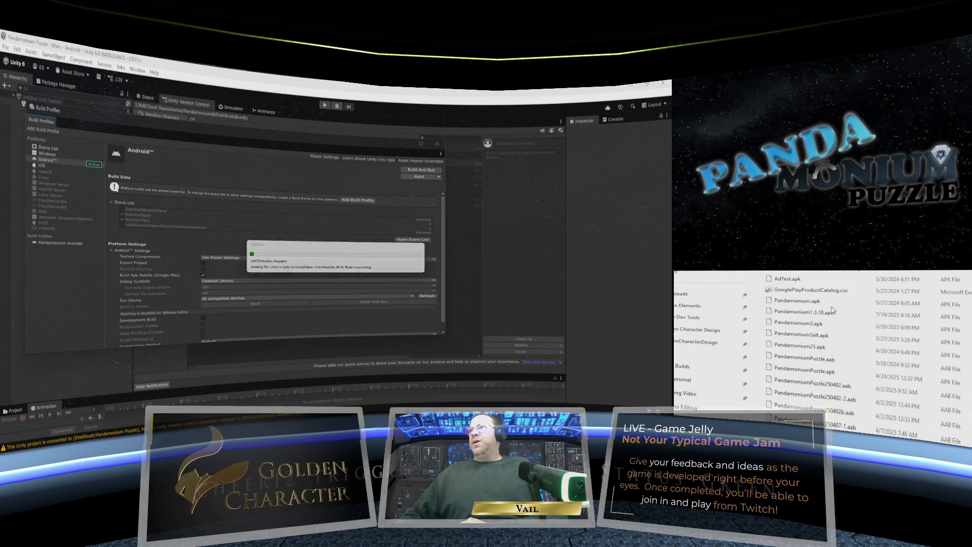
Wait for the Android build to report Succeeded after 258 seconds.
scroll(858, 382, "down", 1)
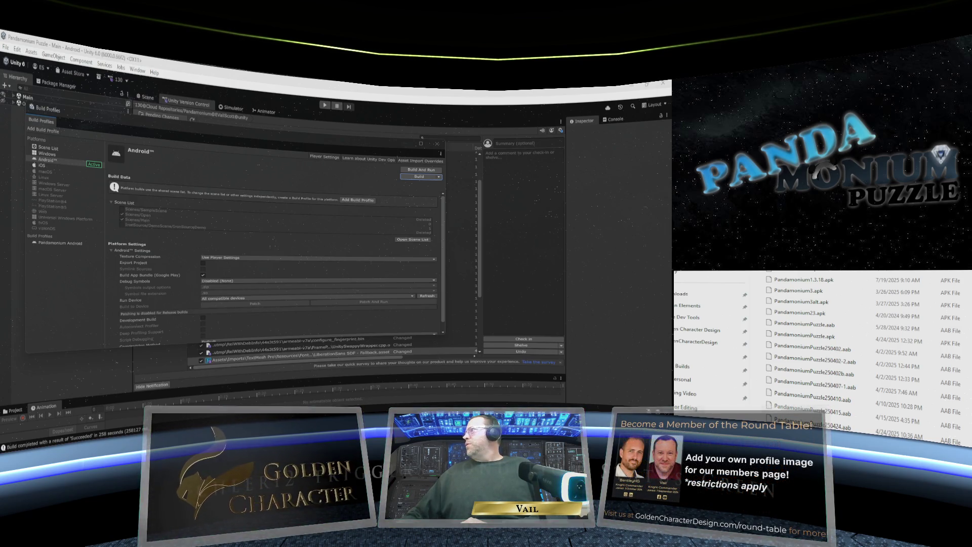
Close Build Profiles and show the Simulator with the 'Game is loading...' screen.
key("alt+Tab")
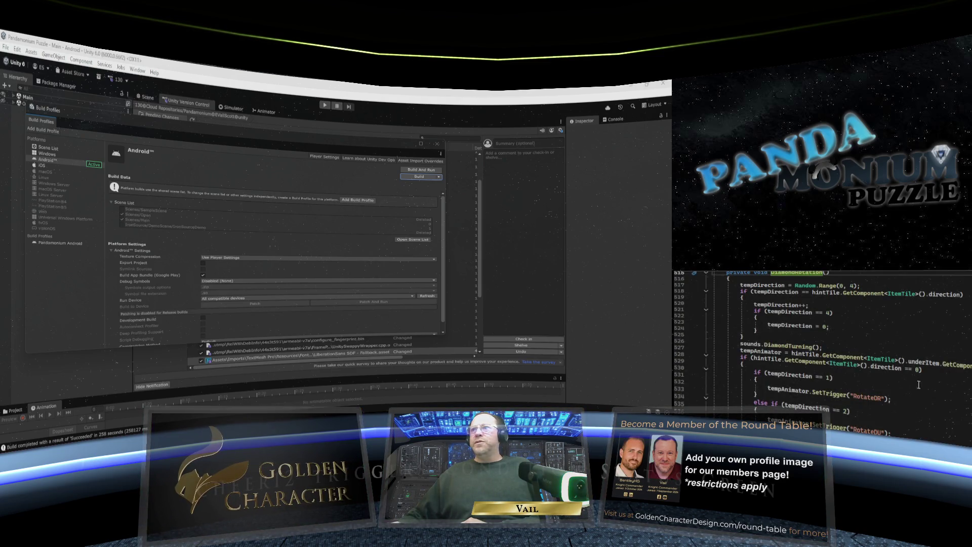
left_click(441, 144)
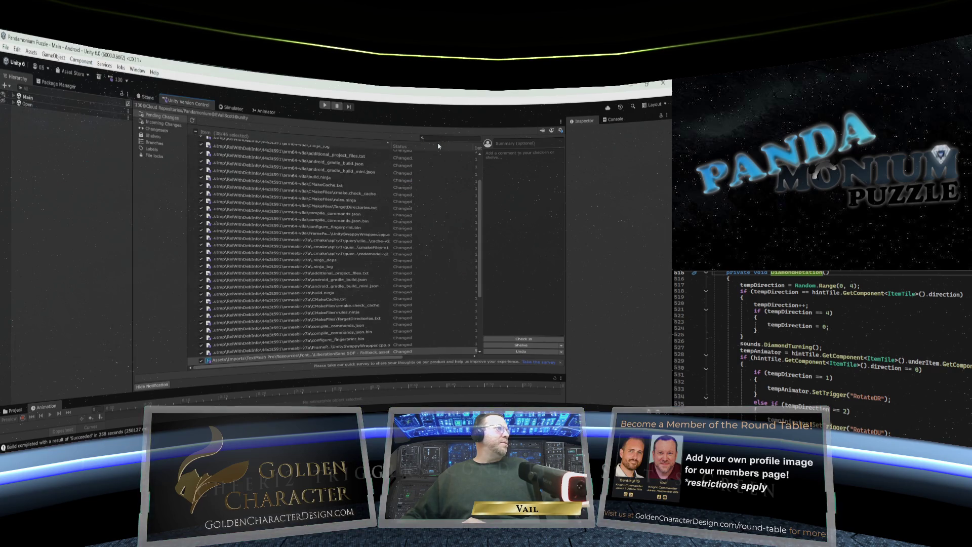
scroll(395, 218, "up", 2)
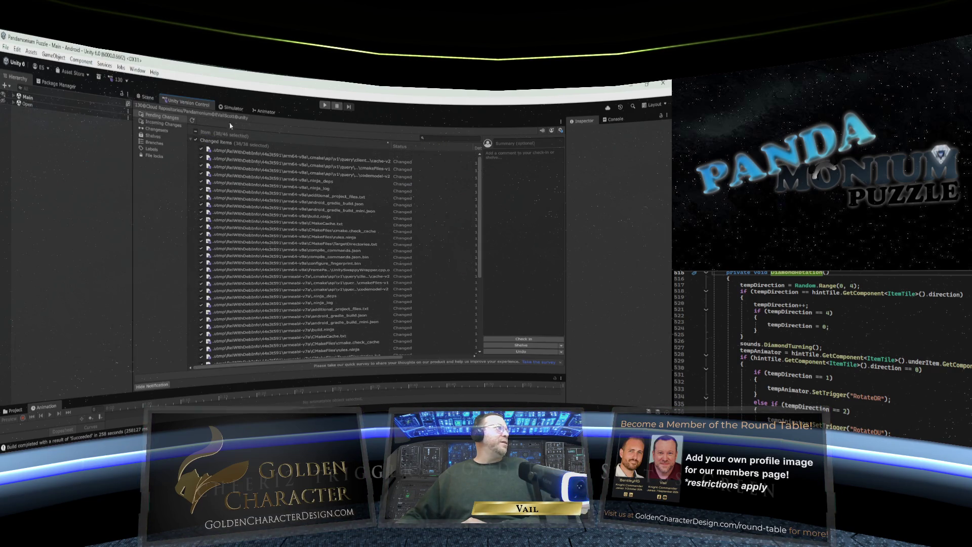
left_click(231, 109)
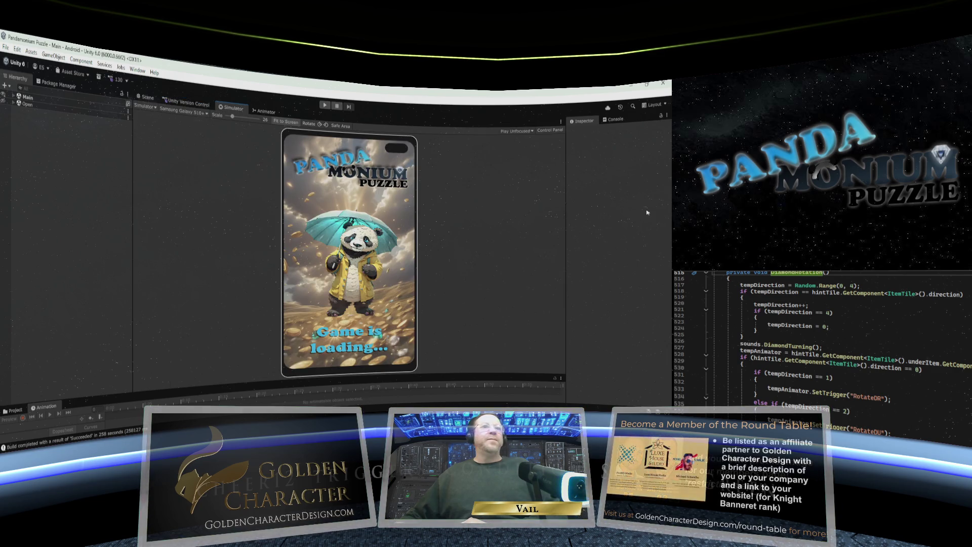
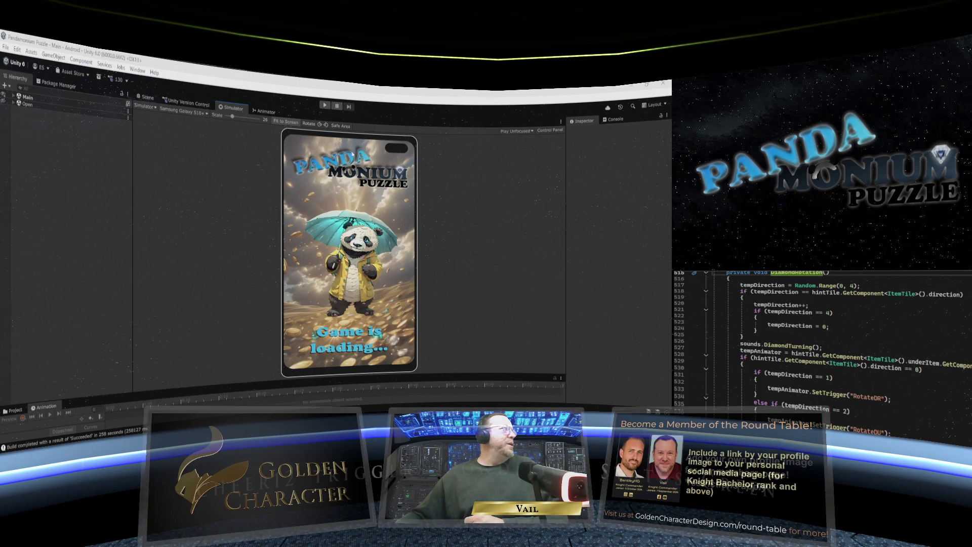
Check the Version Control and Simulator tabs, then show the Animator graph of rotation states and their transitions.
left_click(186, 102)
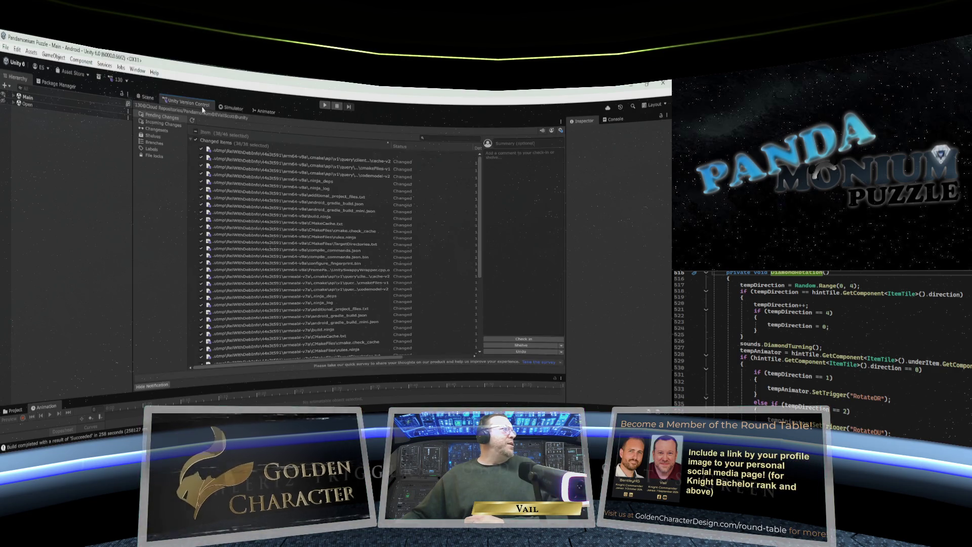
left_click(229, 111)
left_click(263, 112)
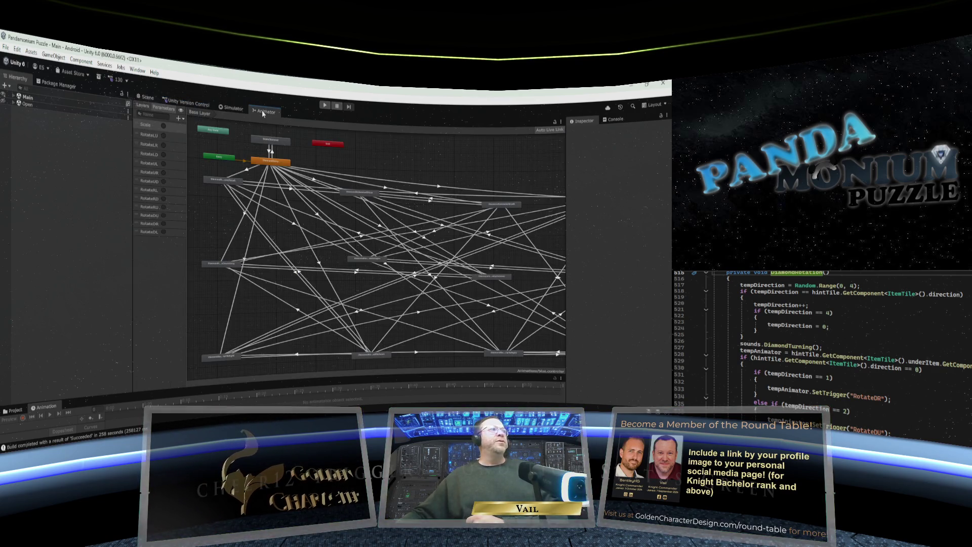